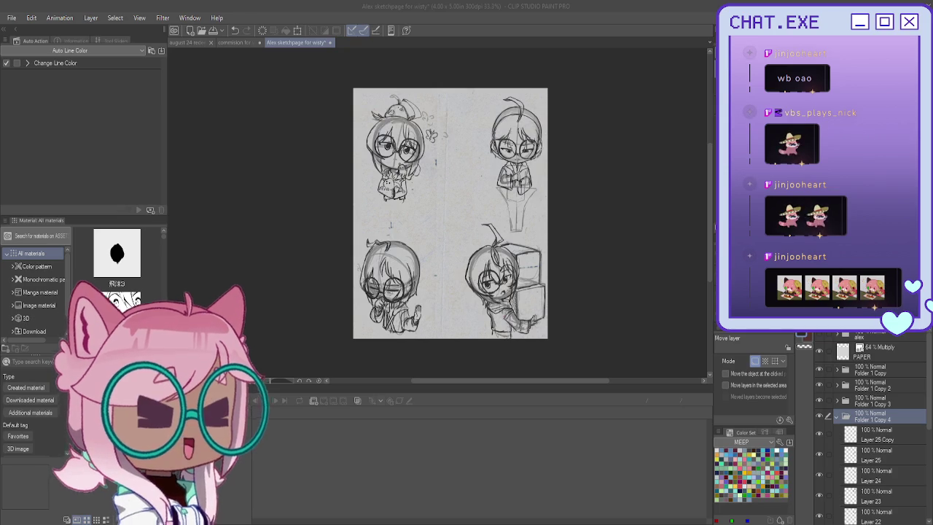
Step: Hide folders one by one to find the bottom-right chibi, then open Folder 1 Copy 2 and select Layer 11
click(409, 207)
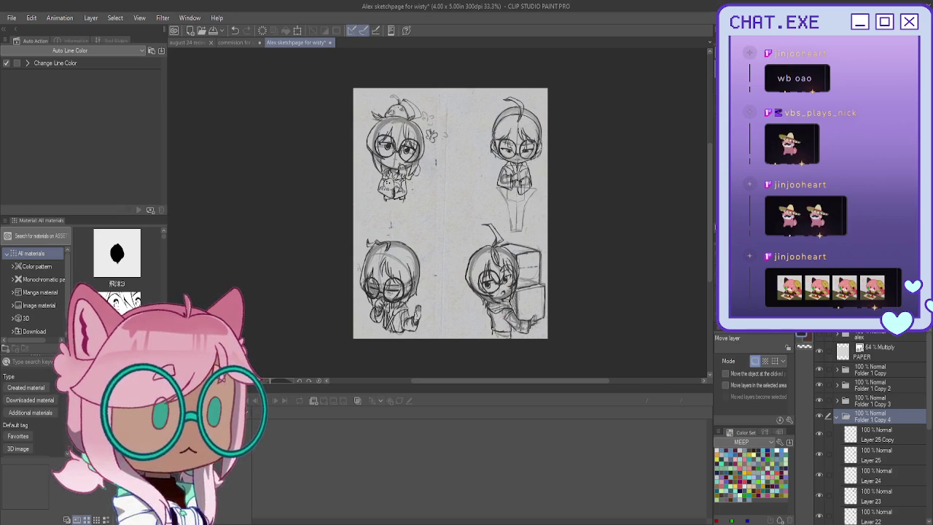
mouse_move(384, 198)
mouse_down()
mouse_move(447, 129)
mouse_move(447, 149)
mouse_up()
scroll(508, 213, up, 1)
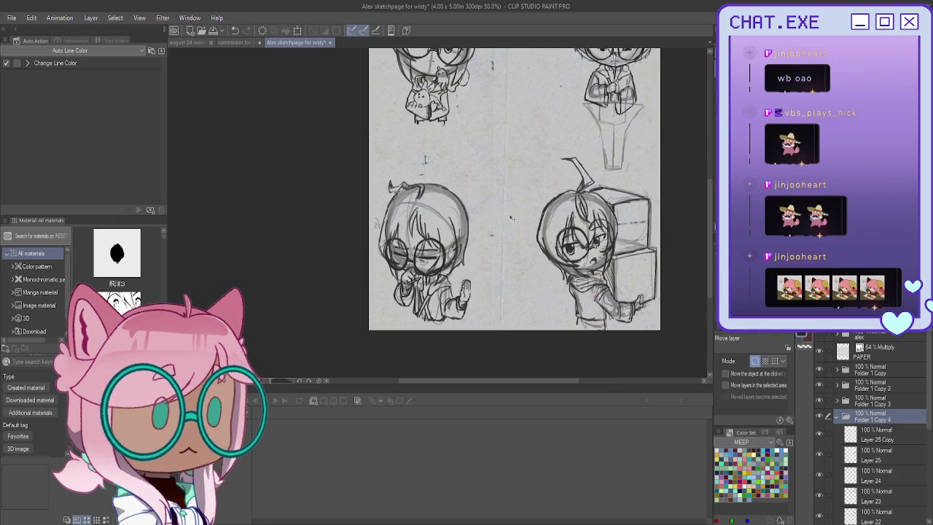
scroll(849, 438, down, 2)
click(820, 363)
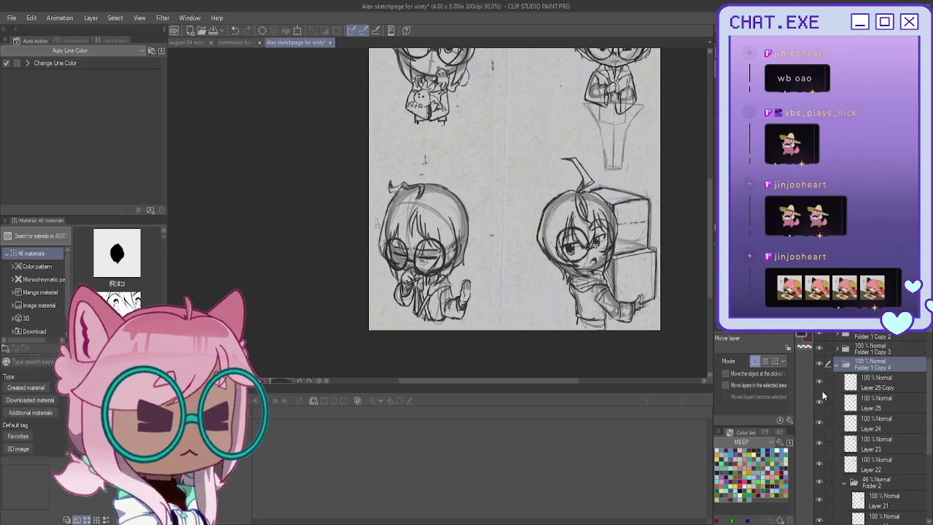
scroll(819, 408, down, 3)
click(820, 433)
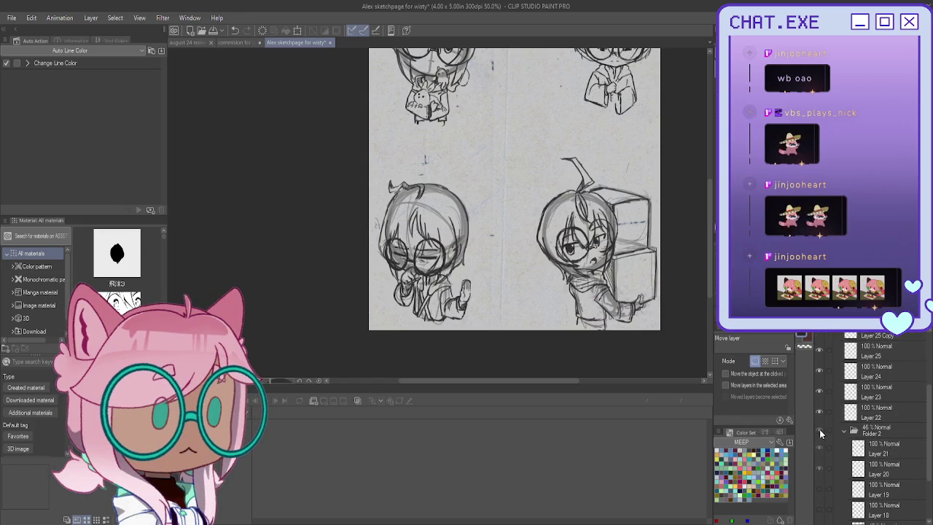
scroll(819, 430, up, 5)
click(819, 400)
click(819, 385)
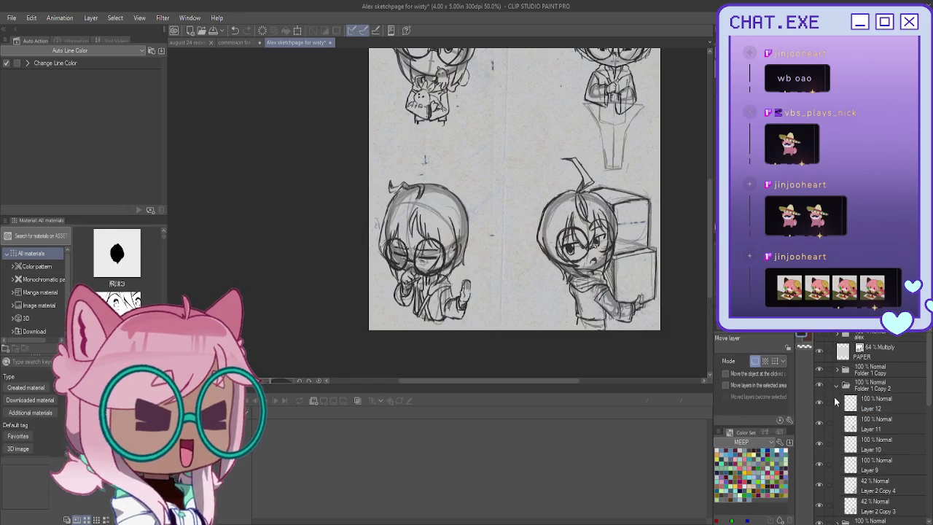
click(819, 412)
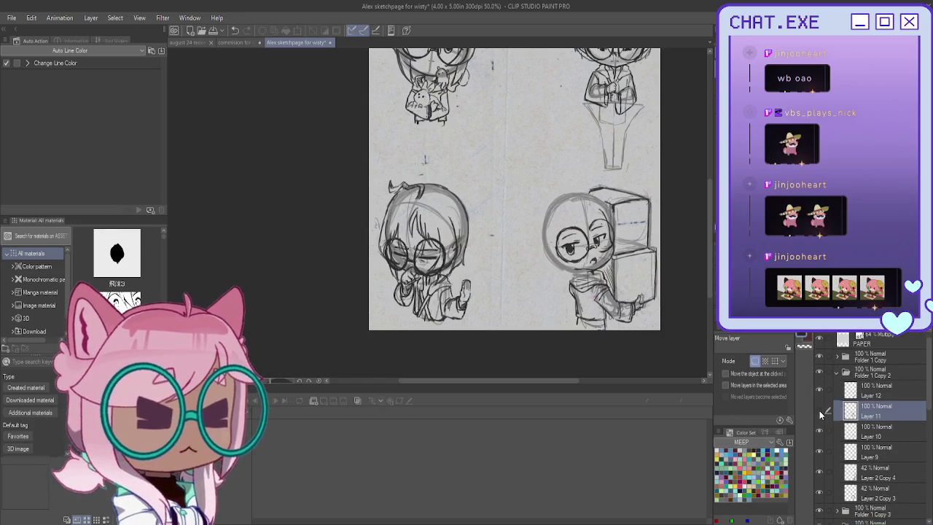
Step: Switch to the pencil and sketch first strokes along the bottom-right chibi's left head edge
scroll(543, 240, up, 2)
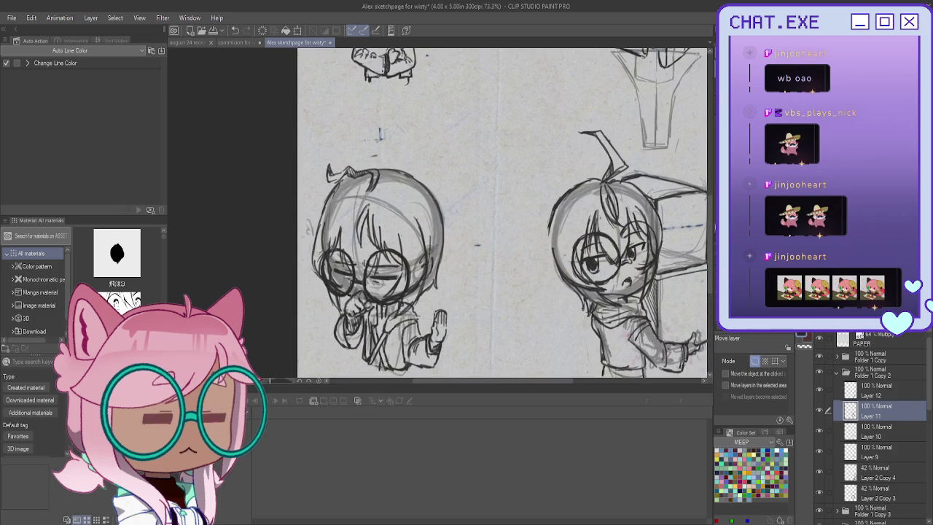
key(p)
scroll(562, 166, up, 1)
scroll(562, 166, up, 1)
mouse_move(544, 248)
mouse_down()
mouse_move(562, 263)
mouse_move(573, 296)
mouse_up()
drag(570, 257, 565, 285)
mouse_move(544, 243)
mouse_down()
mouse_move(554, 276)
mouse_move(570, 281)
mouse_move(555, 283)
mouse_move(561, 289)
mouse_up()
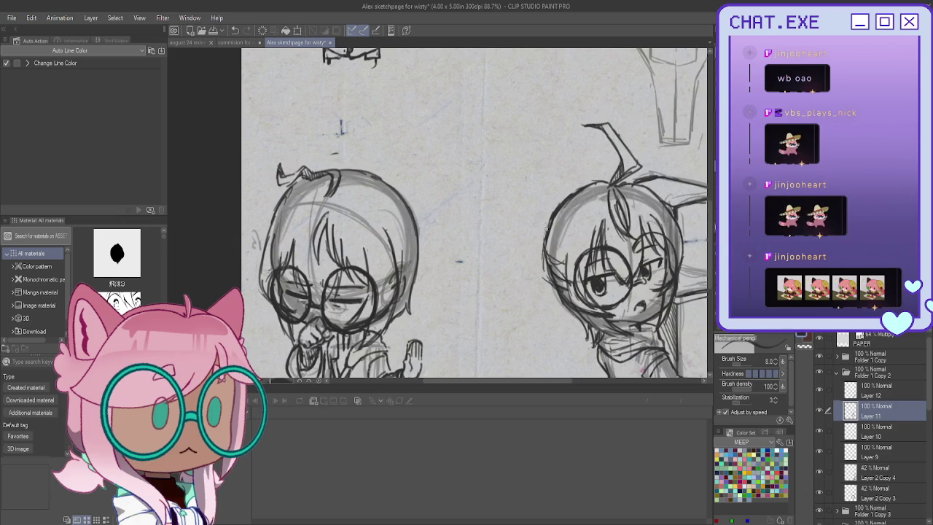
mouse_move(526, 217)
mouse_down()
mouse_move(541, 242)
mouse_move(518, 242)
mouse_move(521, 215)
mouse_up()
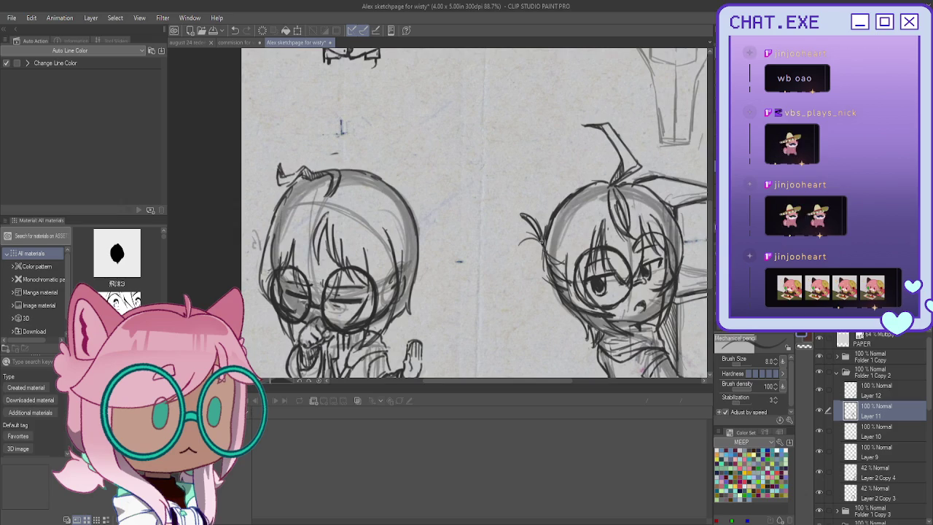
Step: Add longer left-side hair strands, replacing an undone lower stroke, and collapse Folder 1 Copy 2
scroll(538, 216, up, 1)
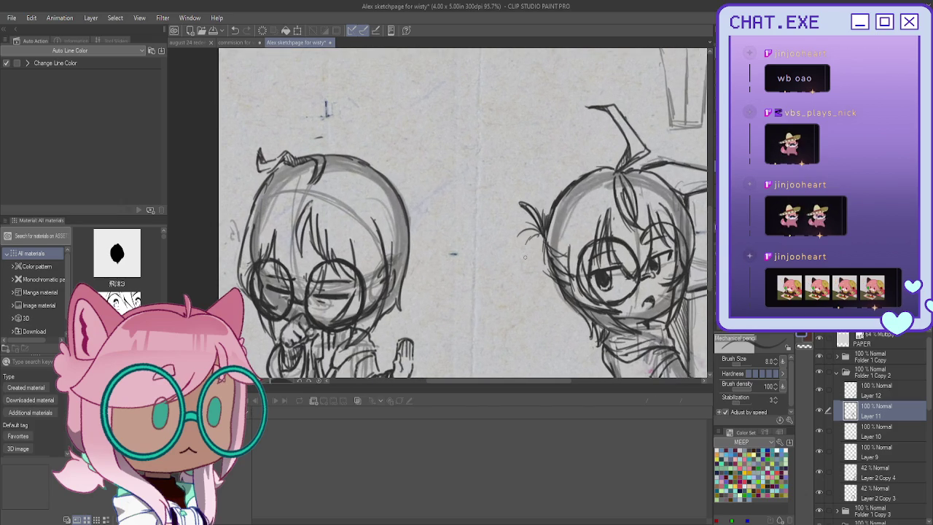
drag(537, 250, 519, 232)
mouse_move(532, 239)
mouse_down()
mouse_move(519, 232)
mouse_move(532, 315)
mouse_up()
drag(535, 274, 531, 307)
key(ctrl+z)
key(ctrl+z)
drag(528, 253, 523, 298)
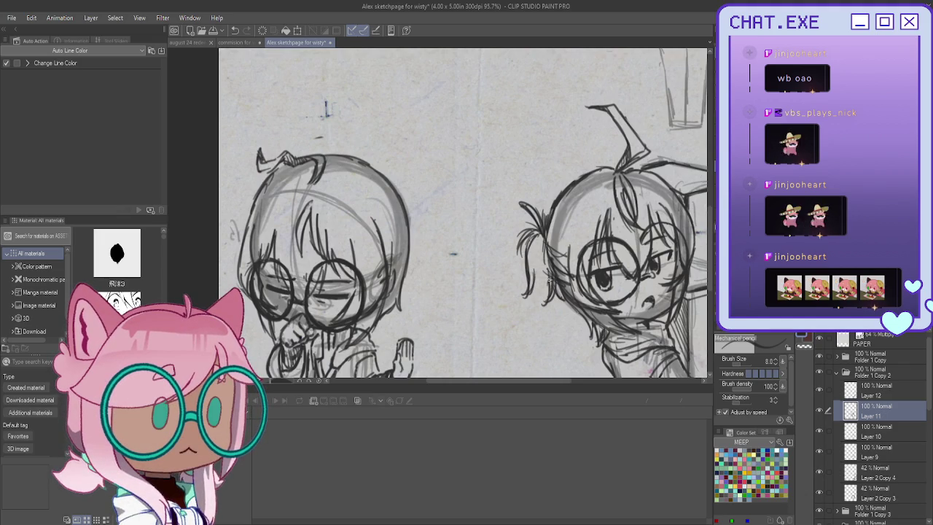
drag(549, 274, 538, 310)
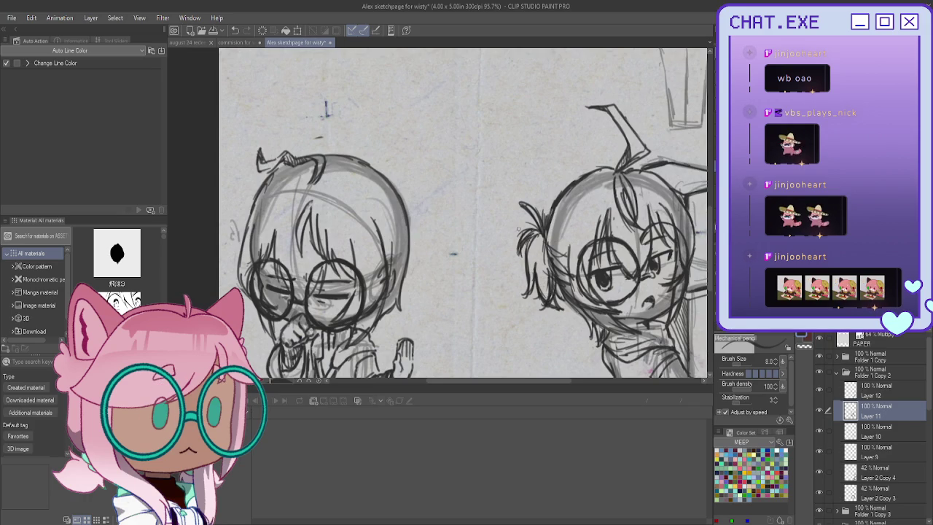
scroll(452, 212, down, 3)
scroll(452, 212, down, 1)
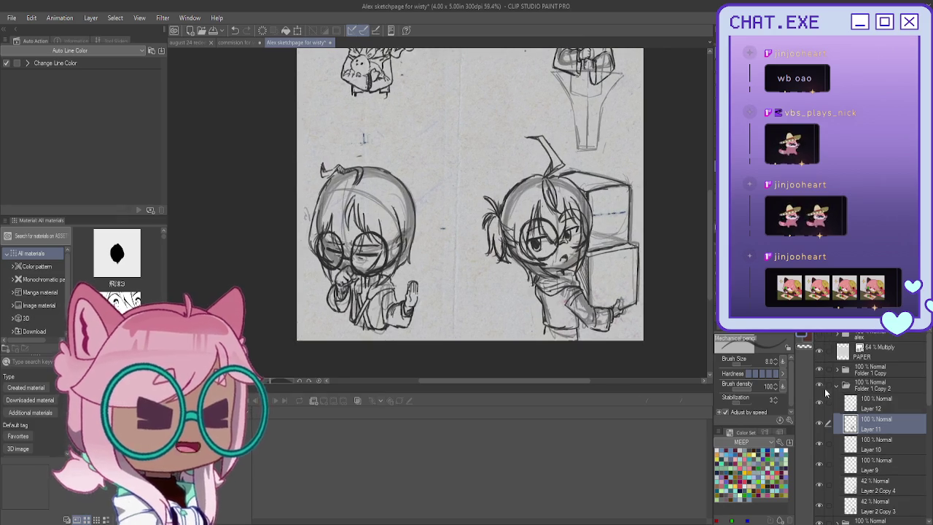
click(836, 385)
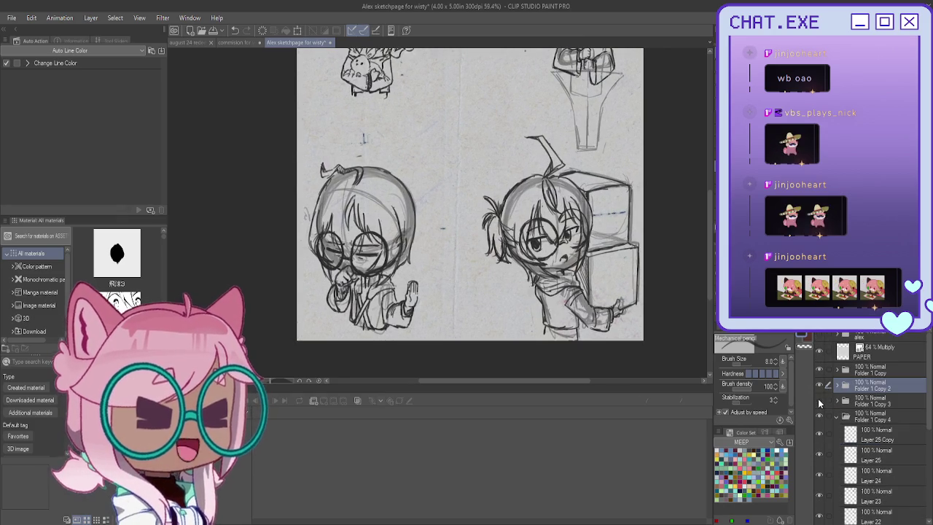
Step: Open the bottom-left chibi's Folder 1 Copy 3 and select Layer 16 to draw on
click(819, 401)
click(837, 401)
scroll(832, 438, down, 1)
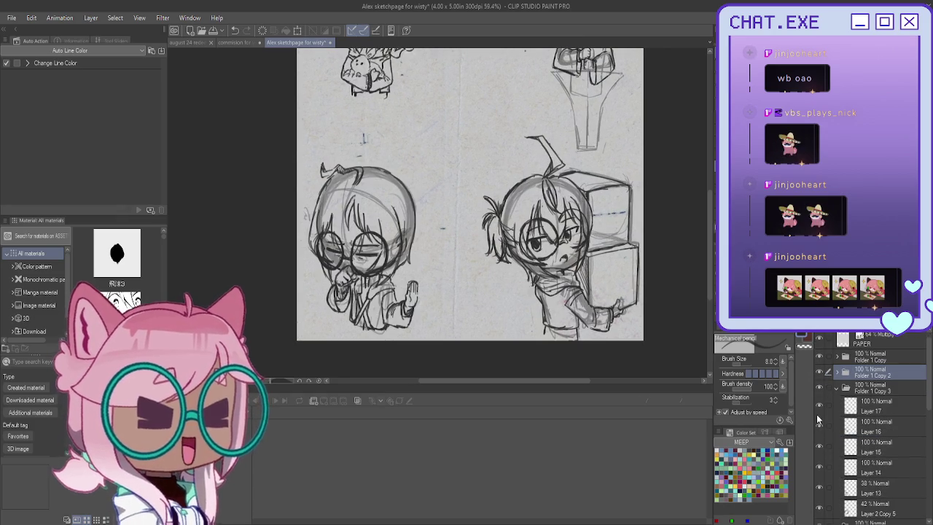
click(817, 425)
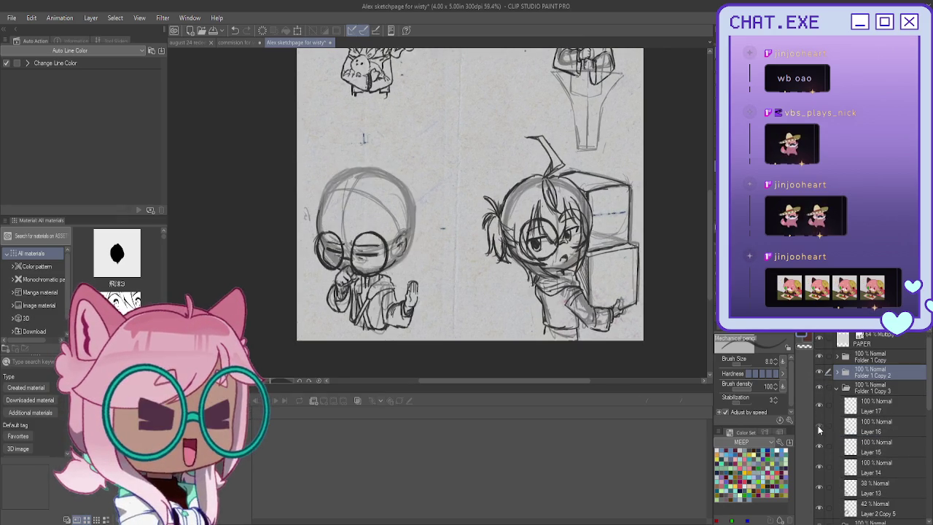
click(862, 430)
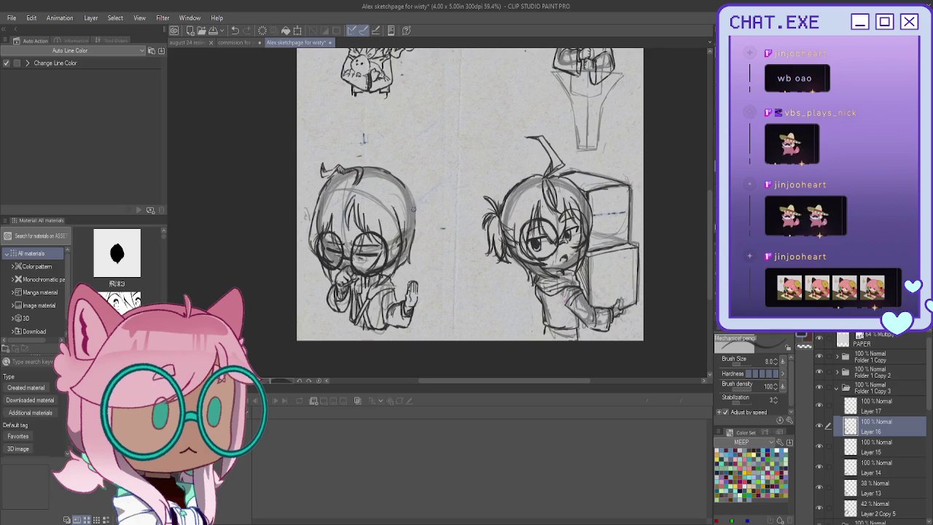
scroll(388, 145, up, 2)
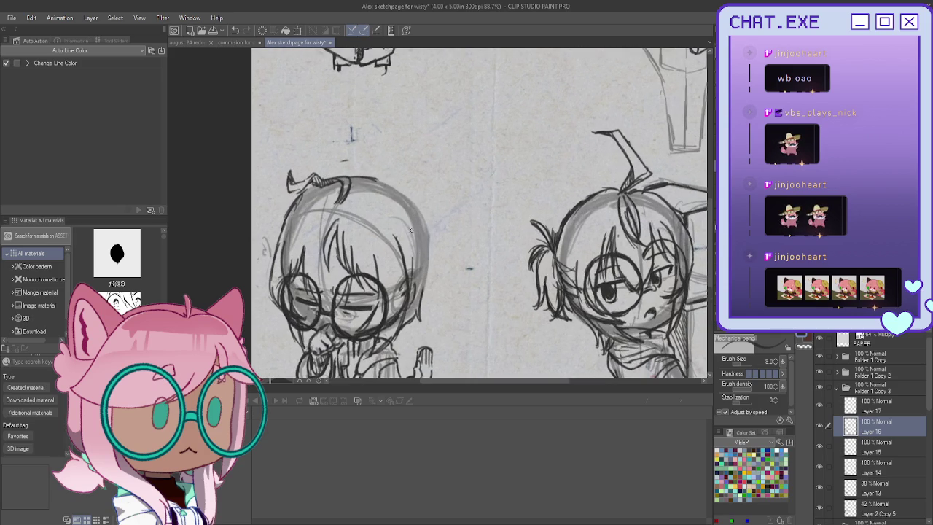
Step: Darken the right outline of the bottom-left chibi's head, removing stray strokes above it
mouse_move(426, 228)
mouse_down()
mouse_move(420, 270)
mouse_move(430, 264)
mouse_move(418, 281)
mouse_up()
mouse_move(429, 247)
mouse_down()
mouse_move(424, 279)
mouse_move(413, 255)
mouse_up()
mouse_move(416, 188)
mouse_down()
mouse_move(408, 167)
mouse_move(412, 200)
mouse_up()
key(ctrl+z)
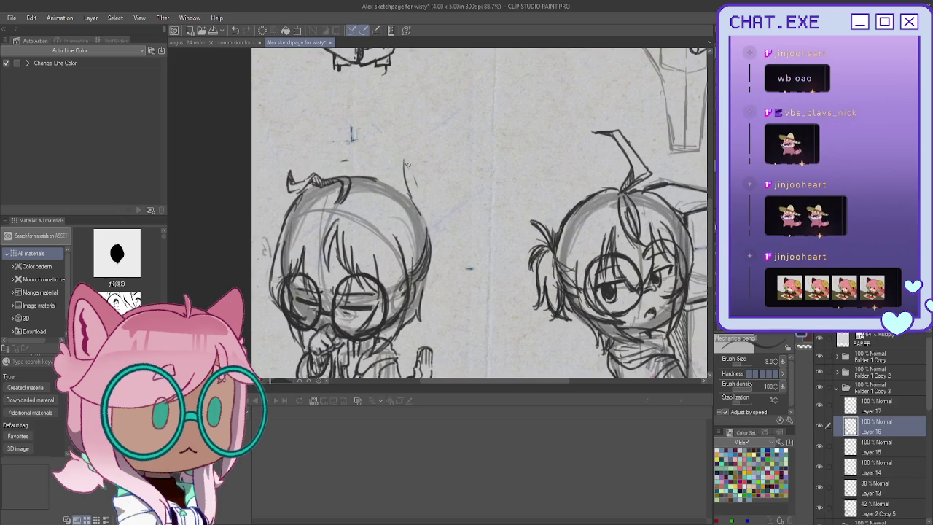
key(ctrl+z)
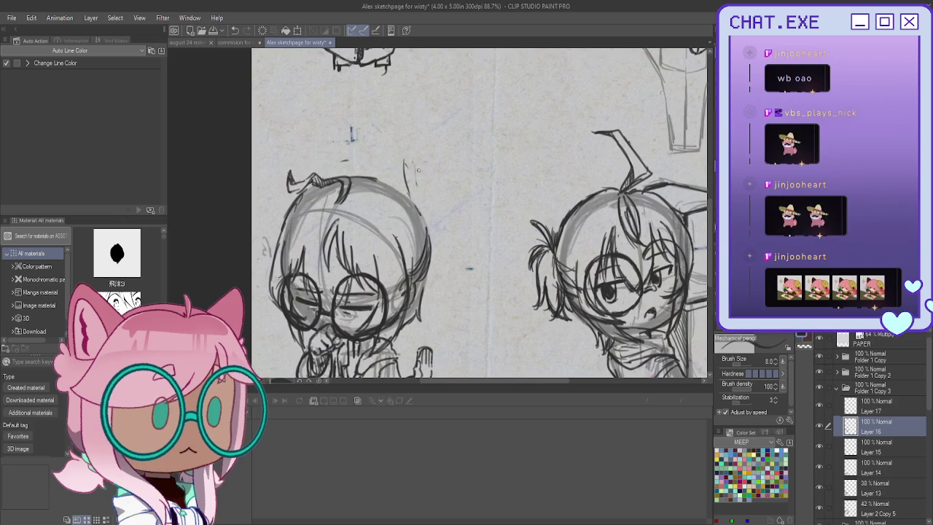
key(ctrl+z)
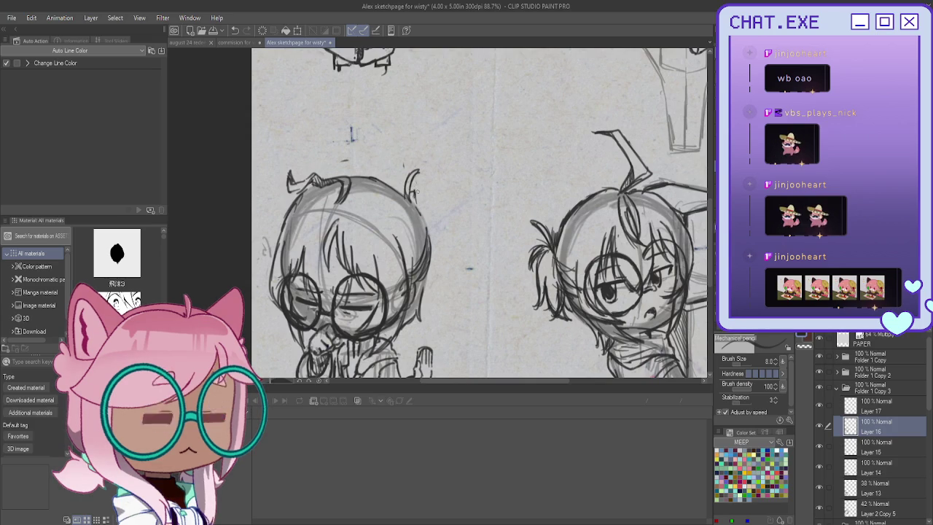
Step: Sketch a tuft of hair strands beside the head's right edge, redrawing misplaced strands
mouse_move(411, 194)
mouse_down()
mouse_move(446, 209)
mouse_move(417, 197)
mouse_move(447, 219)
mouse_move(443, 242)
mouse_up()
drag(437, 206, 442, 251)
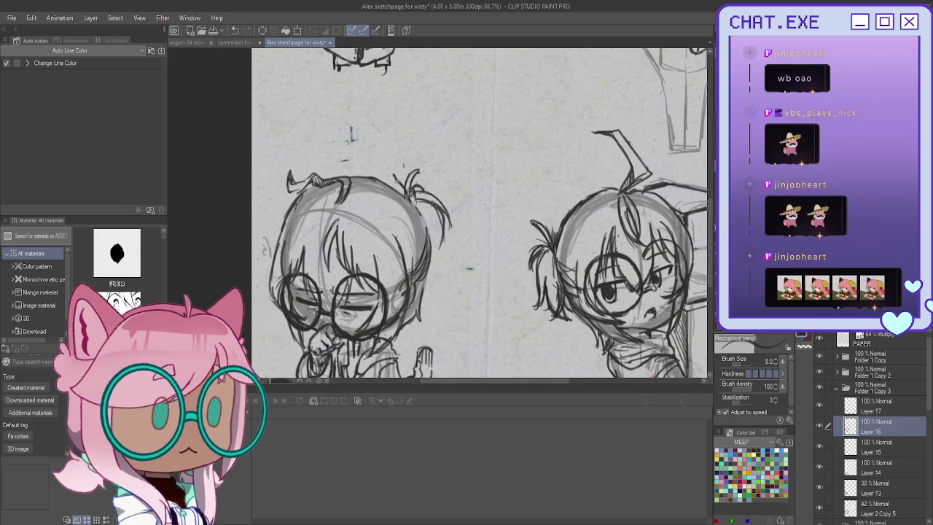
mouse_move(446, 224)
mouse_down()
mouse_move(437, 283)
mouse_move(429, 281)
mouse_up()
drag(435, 259, 430, 276)
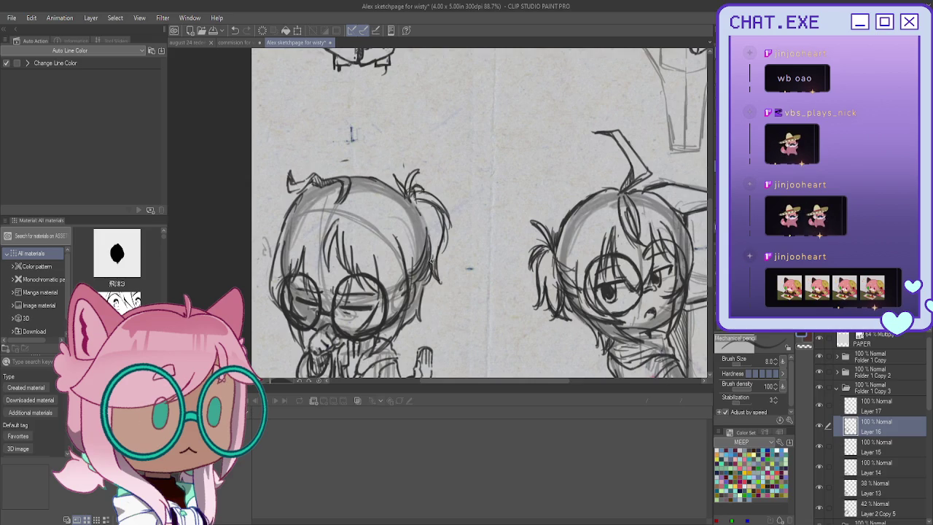
key(ctrl+z)
drag(446, 215, 442, 267)
key(ctrl+z)
drag(447, 217, 440, 268)
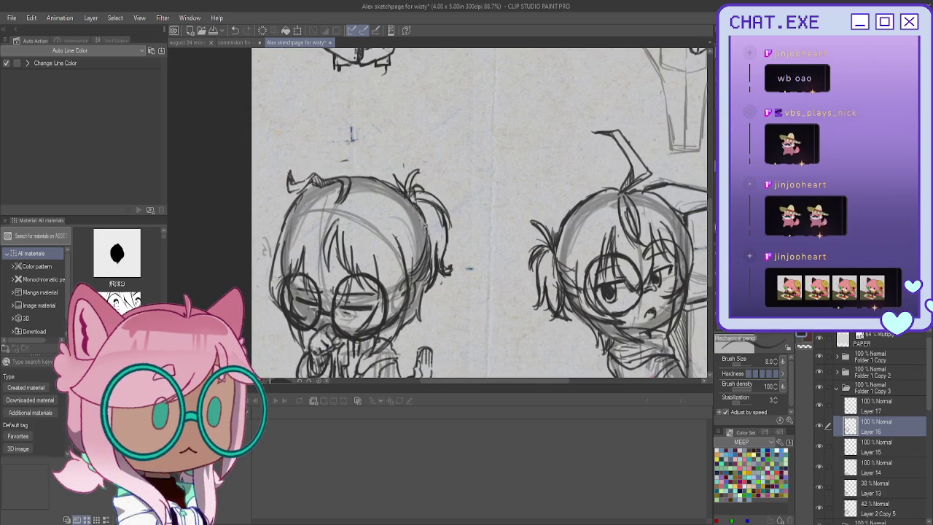
scroll(305, 123, down, 1)
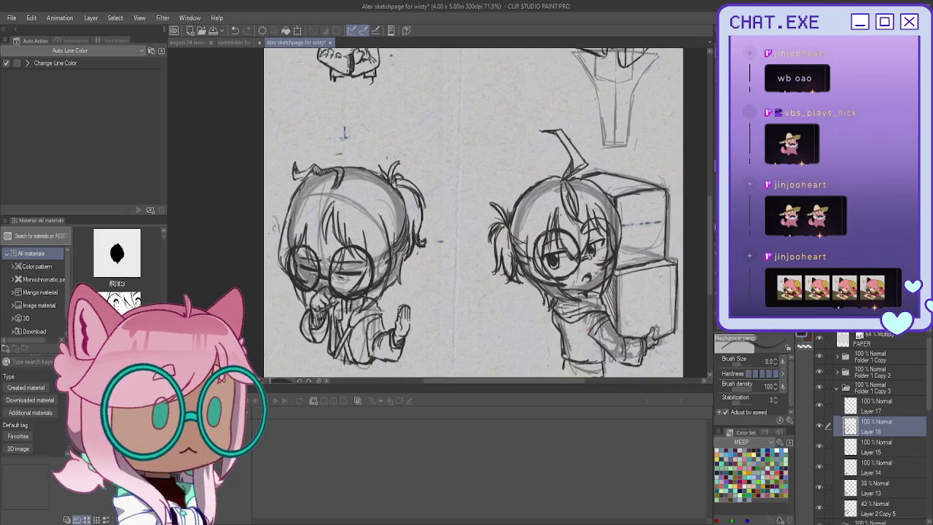
scroll(312, 214, down, 1)
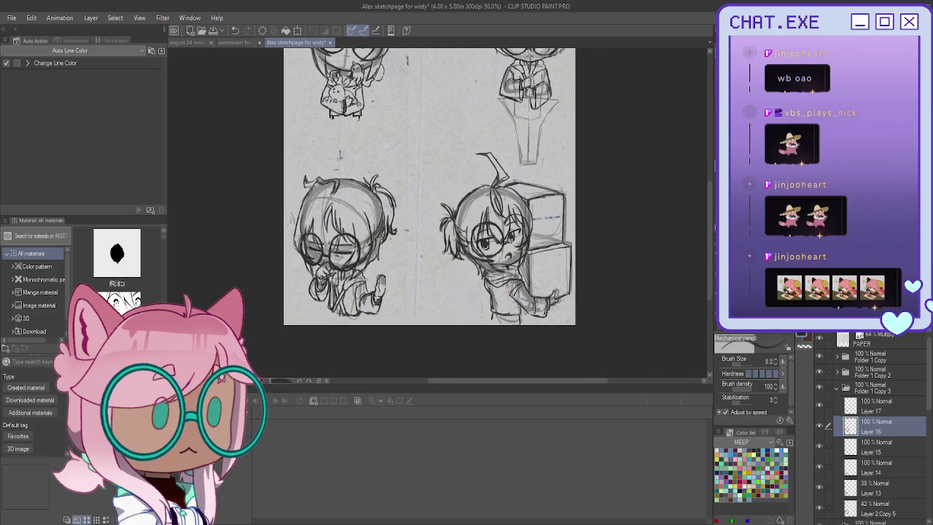
Step: Collapse the bottom-left chibi's folder and hide the bottom-right chibi sketch
drag(339, 218, 416, 332)
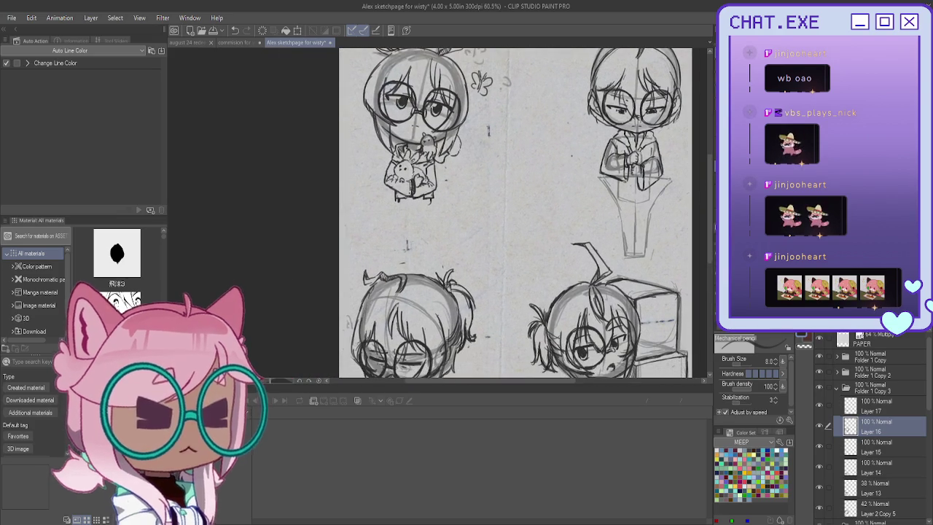
mouse_move(511, 218)
mouse_down()
mouse_move(462, 230)
mouse_move(487, 223)
mouse_move(502, 191)
mouse_up()
drag(474, 219, 495, 276)
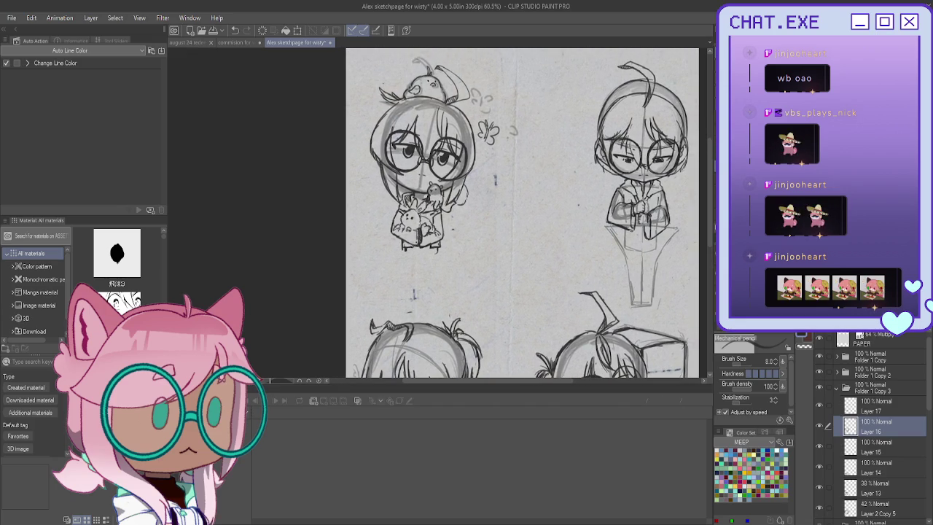
mouse_move(510, 292)
mouse_down()
mouse_move(452, 221)
mouse_move(442, 54)
mouse_up()
mouse_move(442, 109)
mouse_down()
mouse_move(463, 204)
mouse_move(478, 199)
mouse_move(488, 222)
mouse_move(447, 292)
mouse_move(455, 295)
mouse_up()
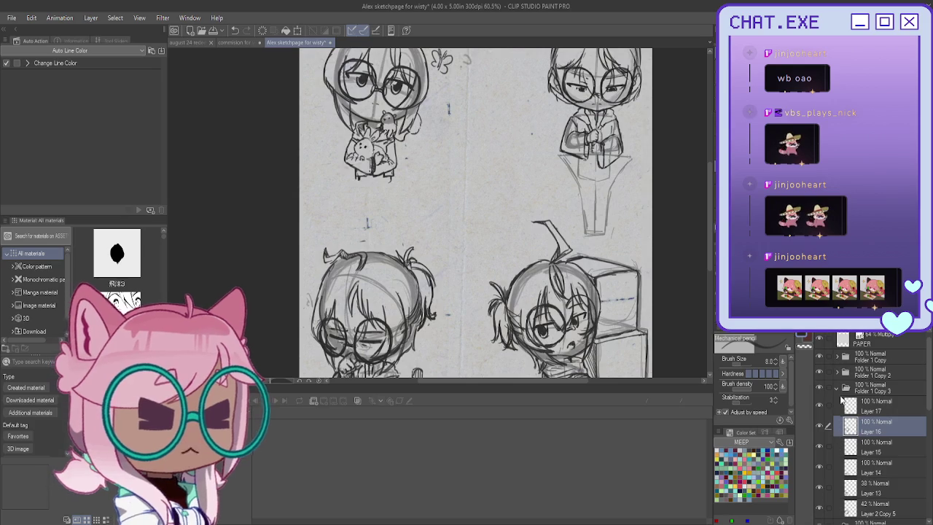
click(837, 387)
click(819, 371)
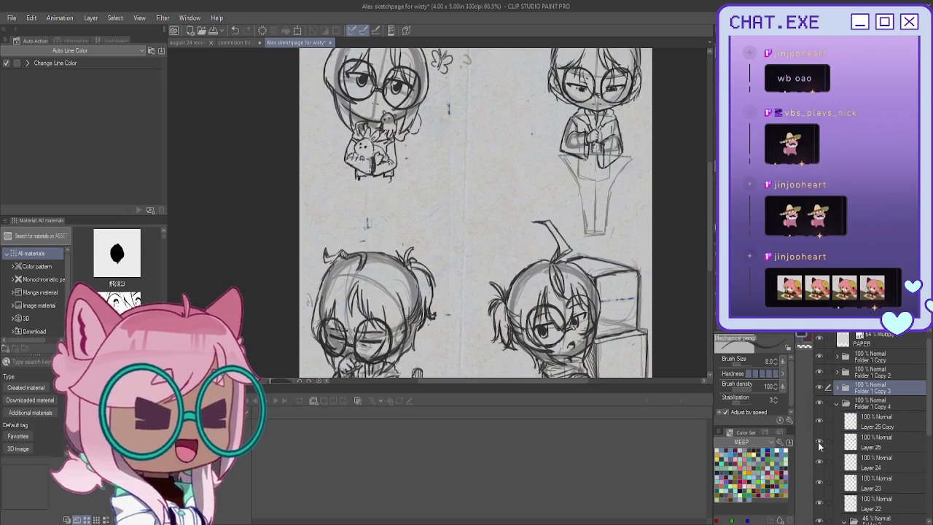
Step: Check Layer 23's contents by toggling its visibility, then select it as the working layer
click(820, 483)
click(819, 483)
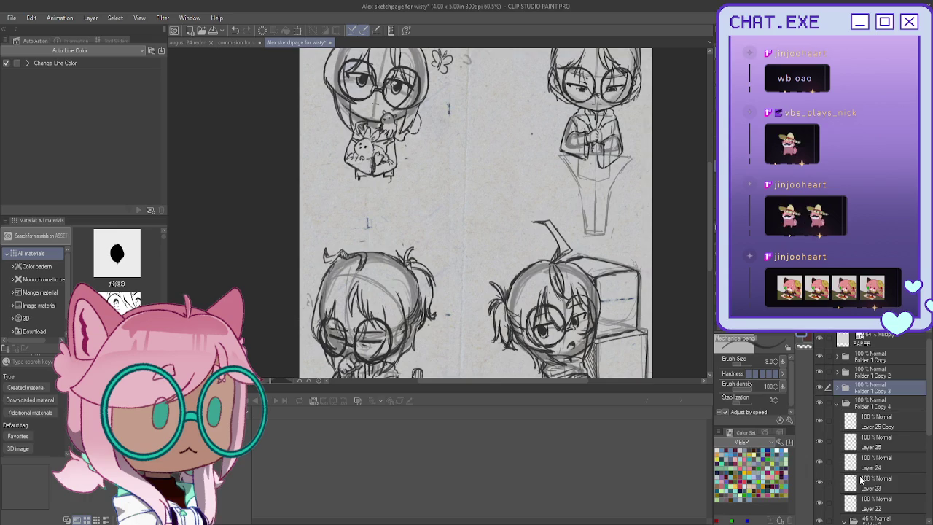
click(871, 483)
scroll(448, 219, up, 3)
scroll(554, 189, up, 1)
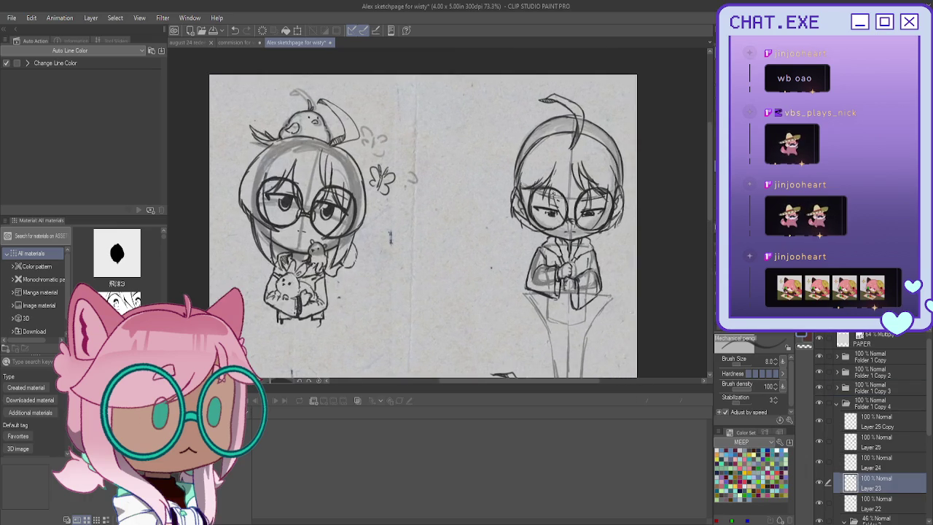
Step: Zoom in on the top-right chibi and try right-edge hair strands, undoing the last one
scroll(554, 190, up, 1)
scroll(554, 190, up, 1)
scroll(558, 191, up, 2)
scroll(559, 192, up, 1)
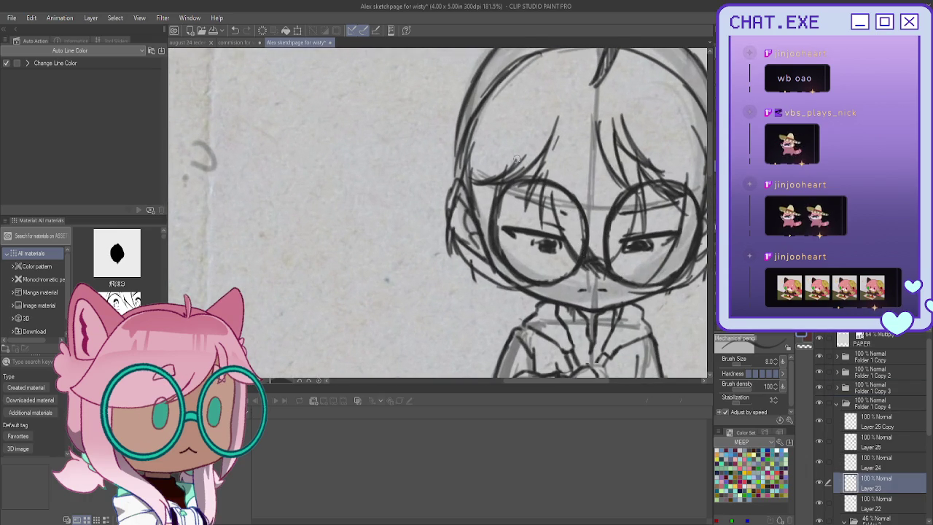
scroll(517, 157, down, 3)
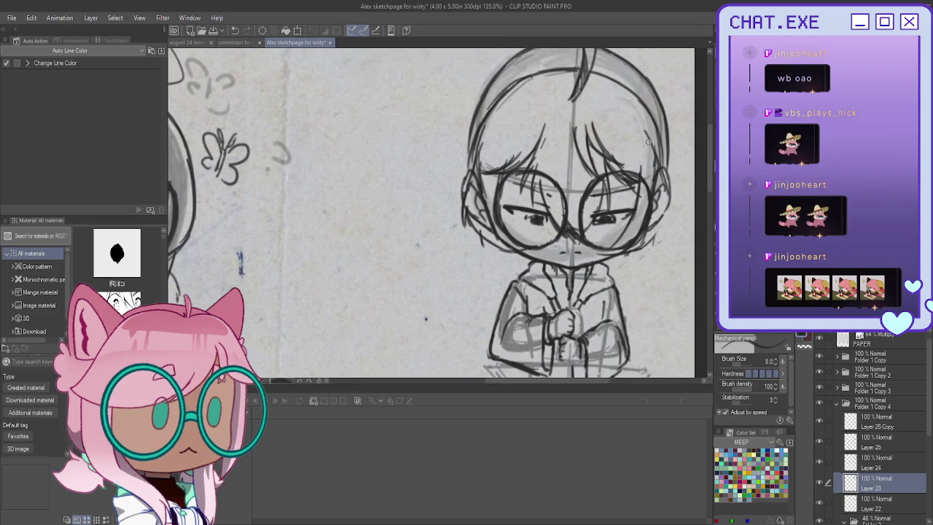
drag(649, 143, 675, 231)
mouse_move(667, 182)
mouse_down()
mouse_move(674, 235)
mouse_move(665, 241)
mouse_move(661, 223)
mouse_move(642, 243)
mouse_up()
key(ctrl+z)
key(ctrl+z)
key(ctrl+z)
key(ctrl+z)
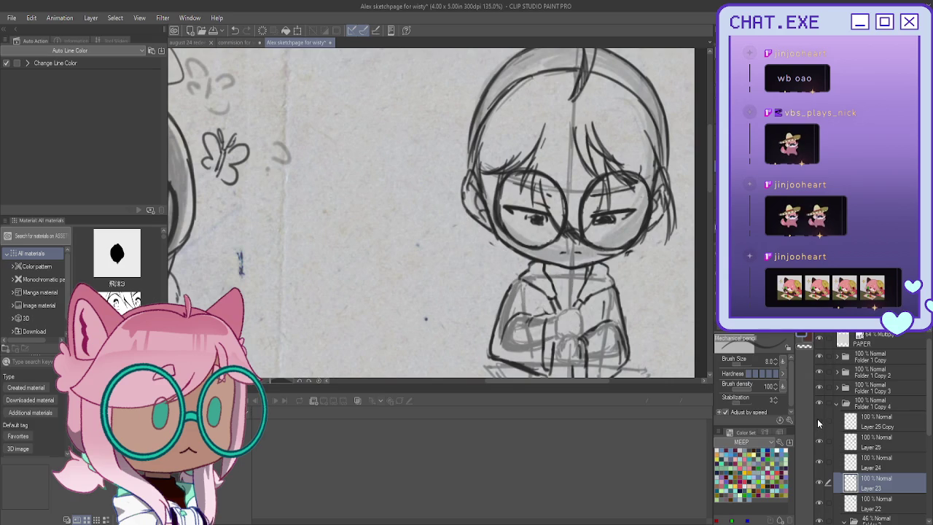
Step: Hide the glasses on Layer 24 and sketch lines down the left face and hair
click(819, 462)
scroll(506, 121, up, 1)
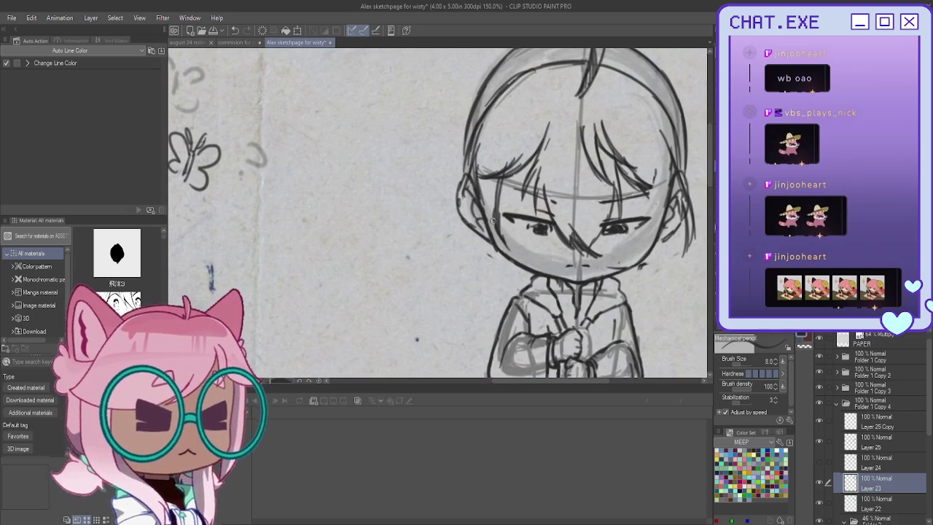
drag(508, 172, 493, 216)
drag(505, 183, 487, 268)
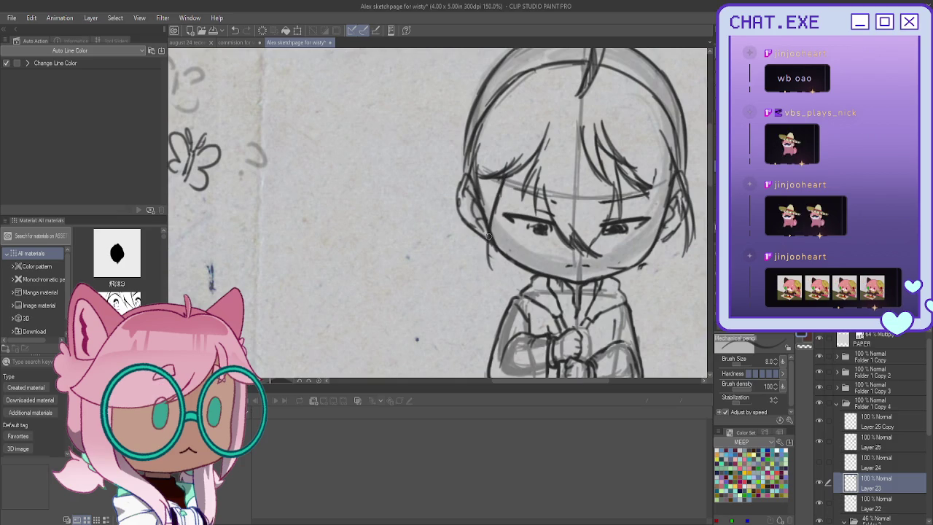
drag(478, 156, 441, 223)
drag(463, 184, 442, 234)
mouse_move(461, 202)
mouse_down()
mouse_move(444, 241)
mouse_move(478, 276)
mouse_up()
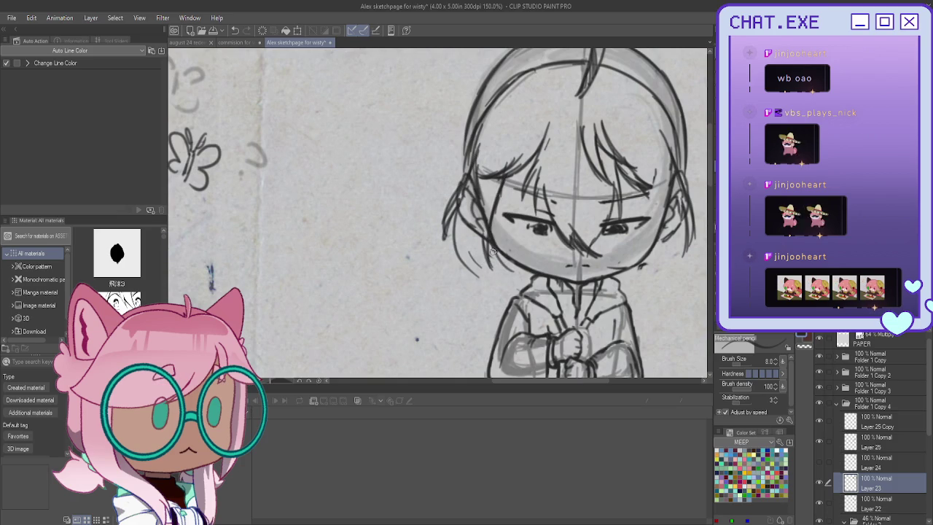
mouse_move(471, 187)
mouse_down()
mouse_move(464, 256)
mouse_move(467, 215)
mouse_up()
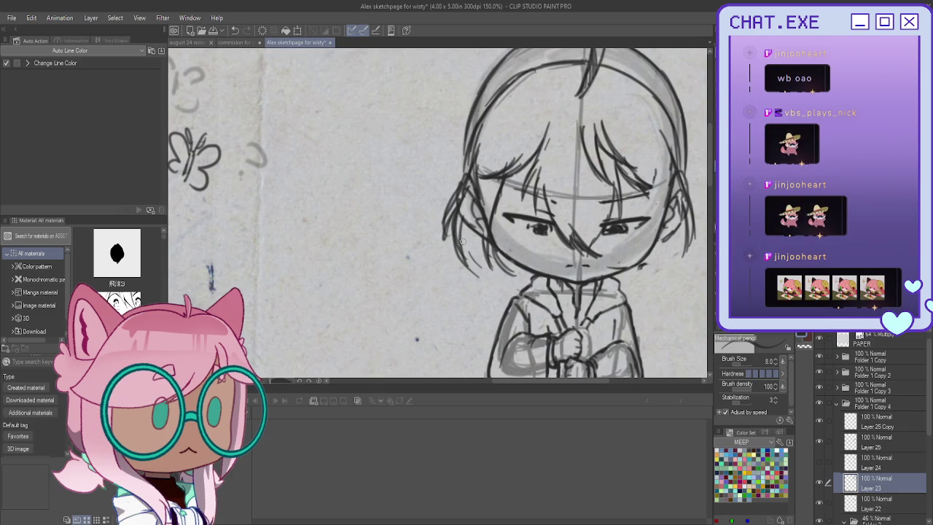
key(ctrl+z)
key(ctrl+z)
key(ctrl+z)
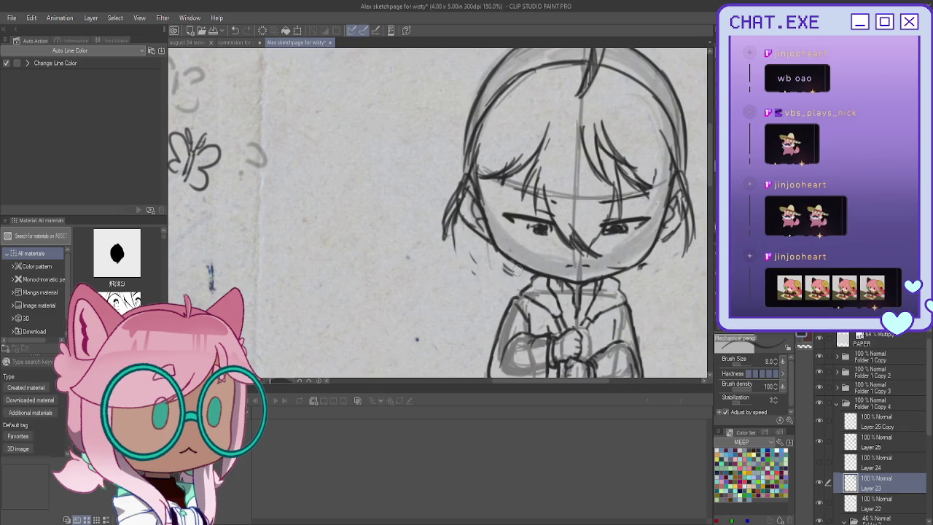
Step: Darken the left cheek and jaw outline down toward the chin
drag(514, 174, 495, 248)
drag(488, 209, 514, 256)
drag(490, 226, 509, 266)
mouse_move(481, 236)
mouse_down()
mouse_move(509, 270)
mouse_move(497, 275)
mouse_up()
drag(455, 245, 502, 280)
drag(482, 242, 504, 283)
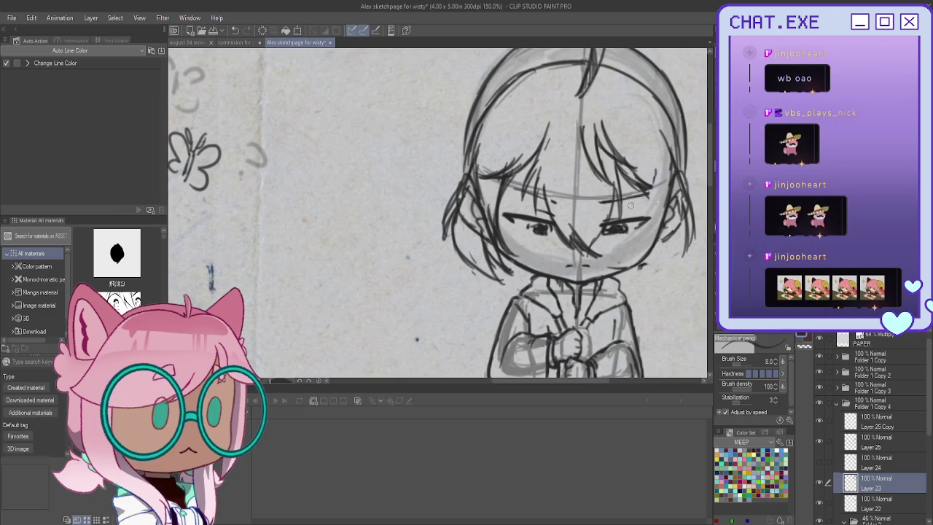
Step: Darken the right cheek, jaw line and a few right-side hair strands
drag(674, 195, 663, 263)
drag(655, 210, 628, 283)
drag(688, 217, 653, 274)
drag(661, 264, 626, 278)
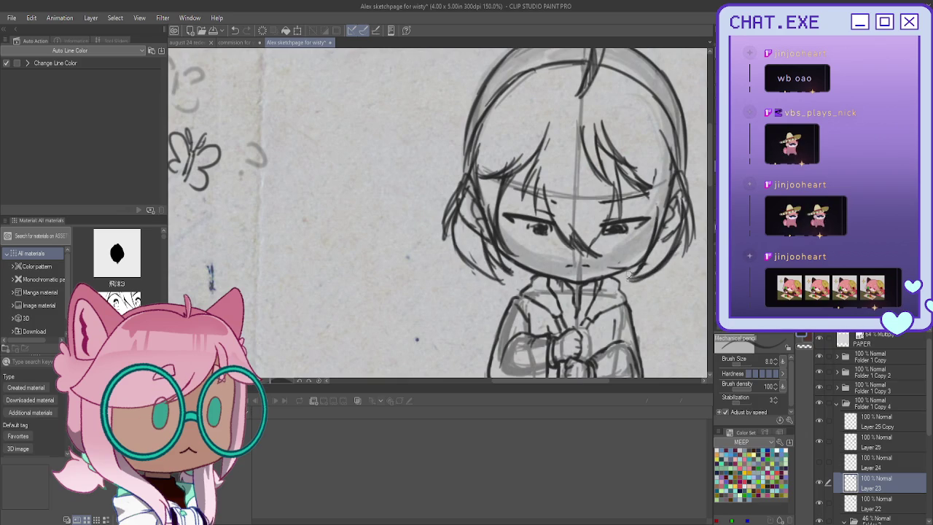
mouse_move(646, 169)
mouse_down()
mouse_move(649, 216)
mouse_move(624, 258)
mouse_up()
drag(658, 223, 625, 258)
drag(650, 196, 646, 216)
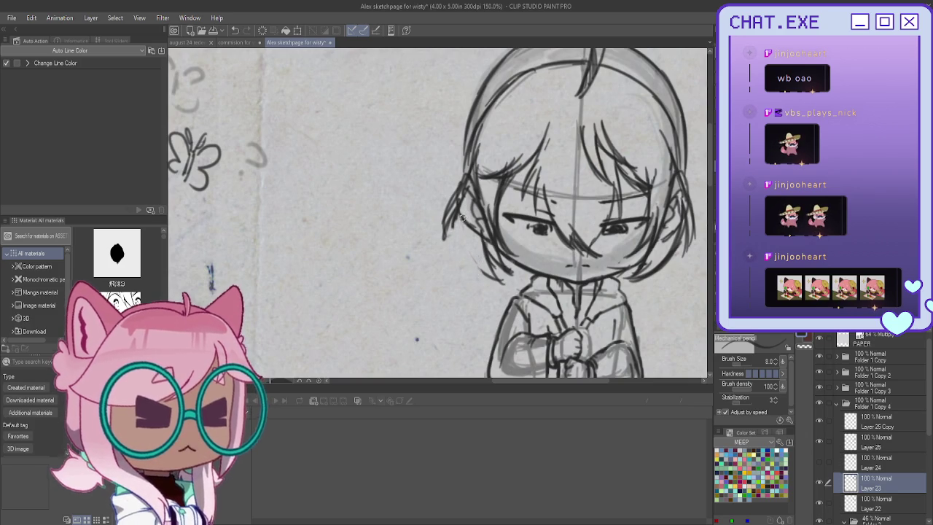
Step: Delete all hair strands from the layer and recentre the bare head in view
key(ctrl+z)
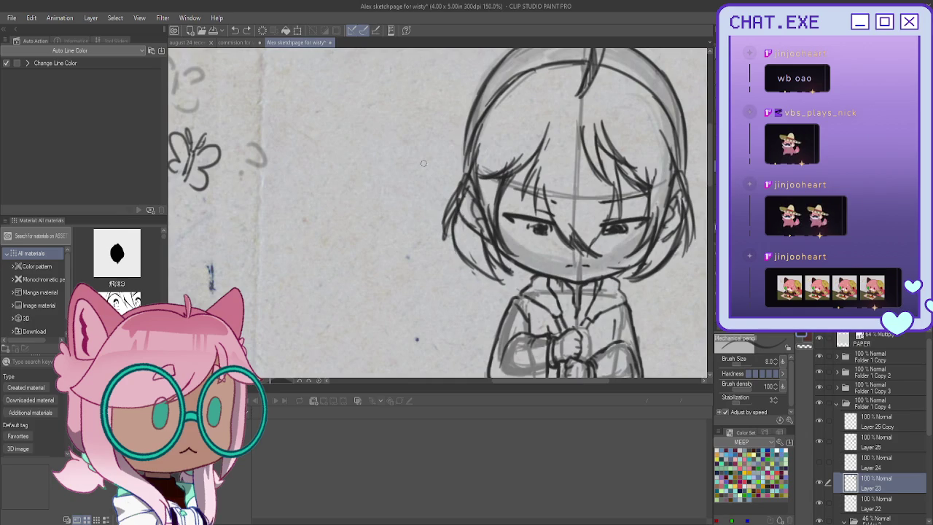
key(Delete)
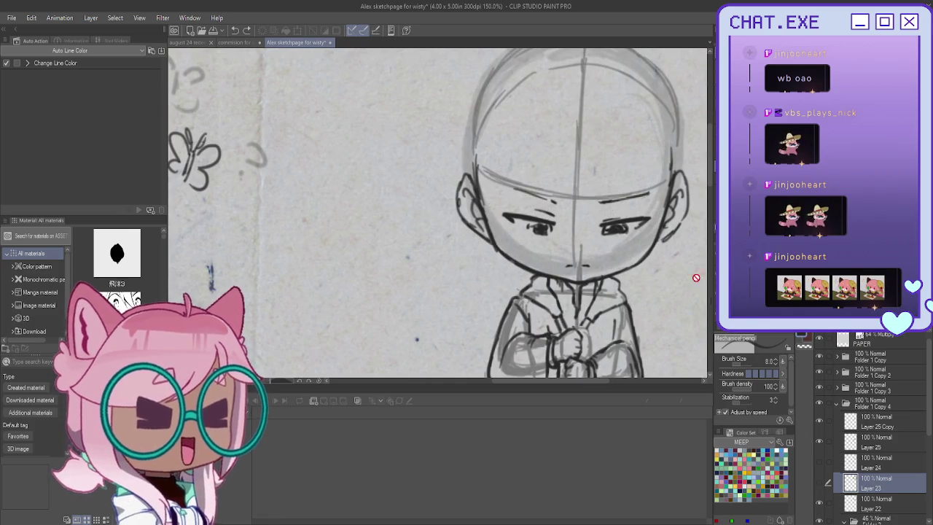
drag(713, 300, 599, 329)
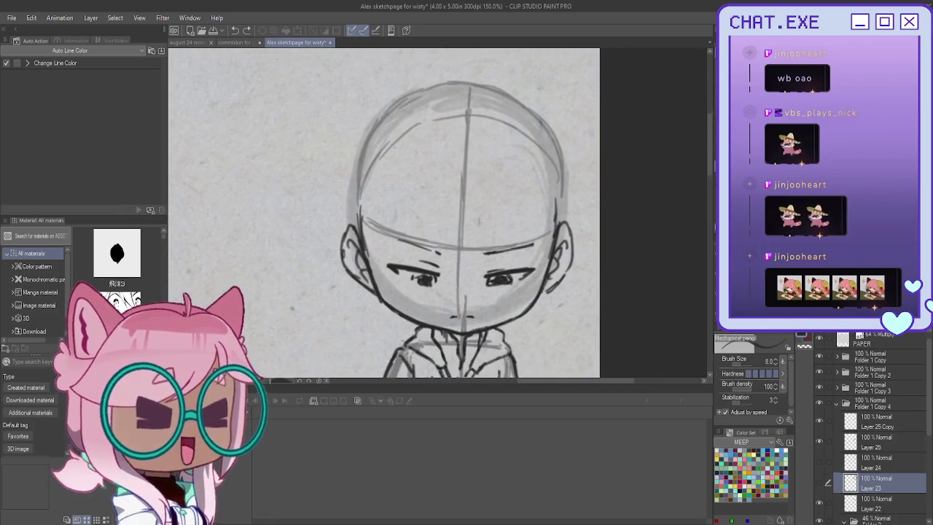
drag(523, 109, 556, 125)
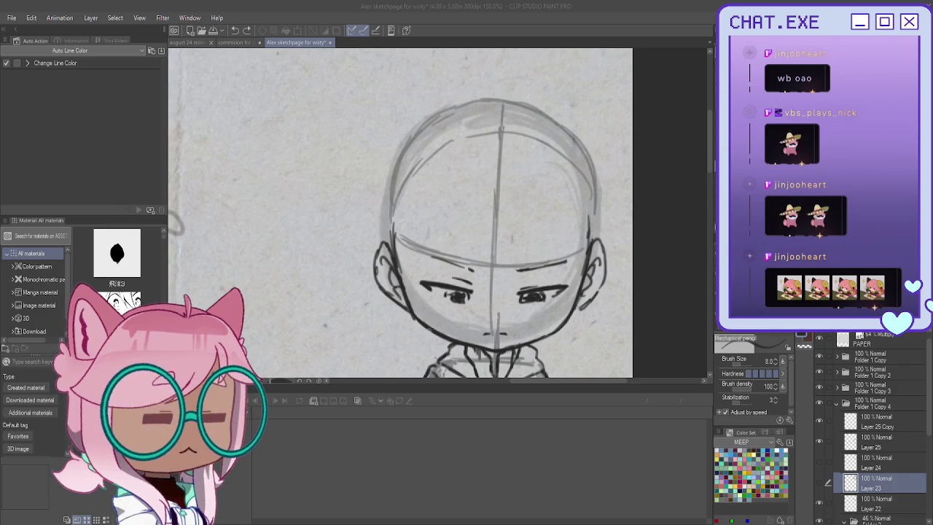
scroll(469, 209, up, 2)
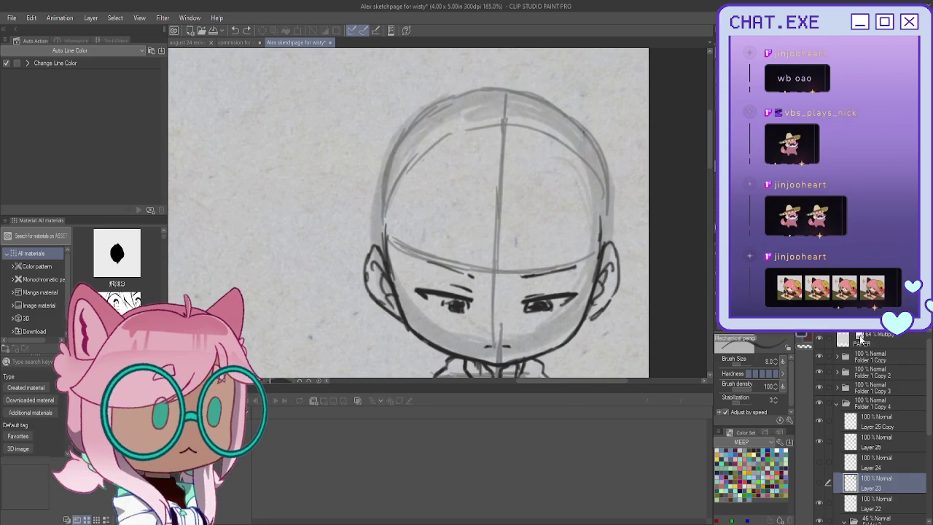
Step: Add new Layer 26 and draw forehead bangs and strands on the face's right
key(ctrl+shift+n)
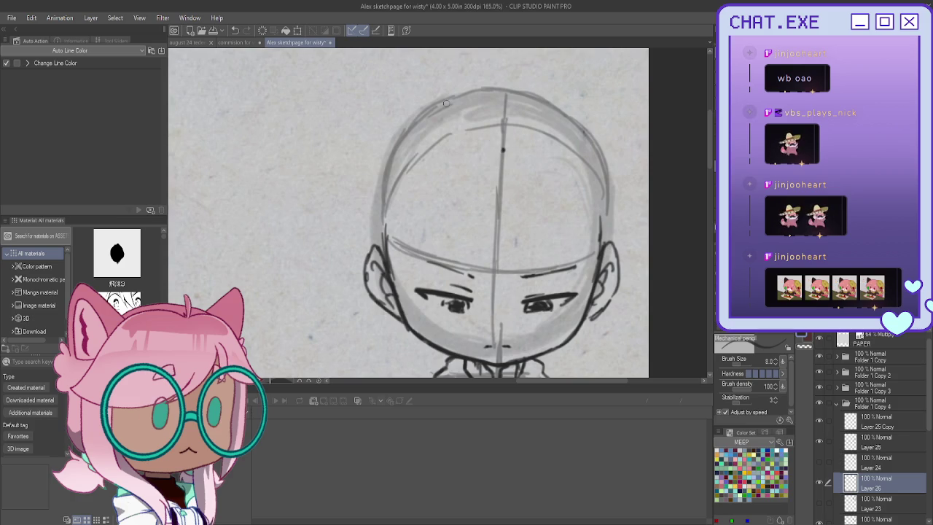
mouse_move(479, 164)
mouse_down()
mouse_move(449, 216)
mouse_move(446, 251)
mouse_move(483, 279)
mouse_move(515, 325)
mouse_up()
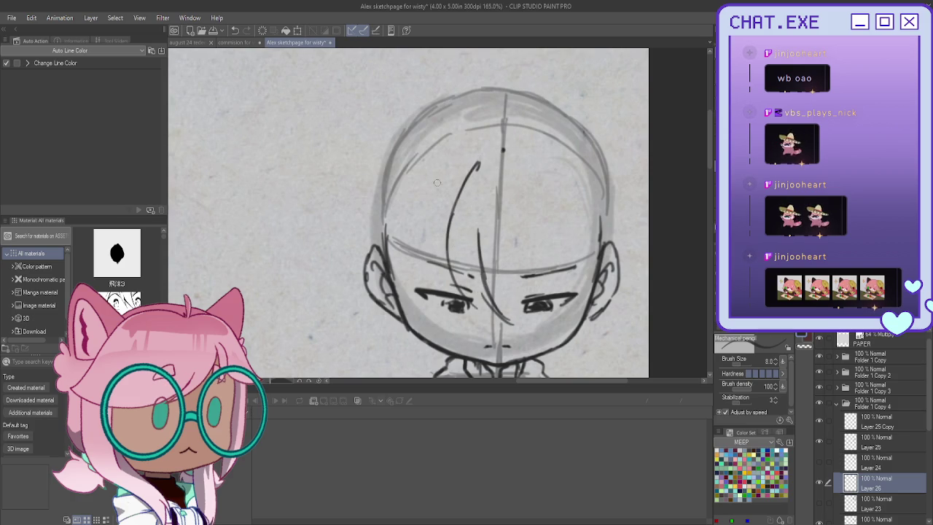
drag(484, 267, 511, 320)
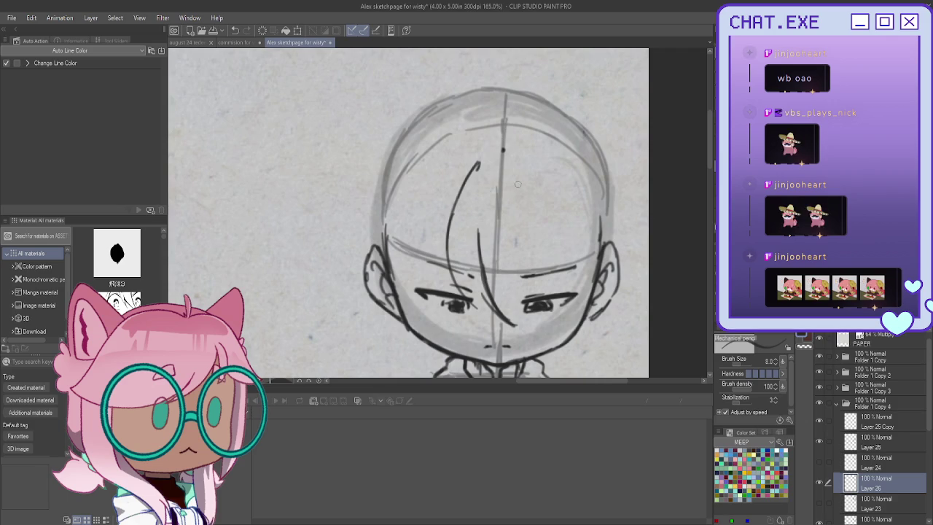
mouse_move(510, 179)
mouse_down()
mouse_move(518, 233)
mouse_move(561, 290)
mouse_up()
mouse_move(528, 257)
mouse_down()
mouse_move(582, 273)
mouse_move(600, 256)
mouse_up()
drag(541, 246, 574, 266)
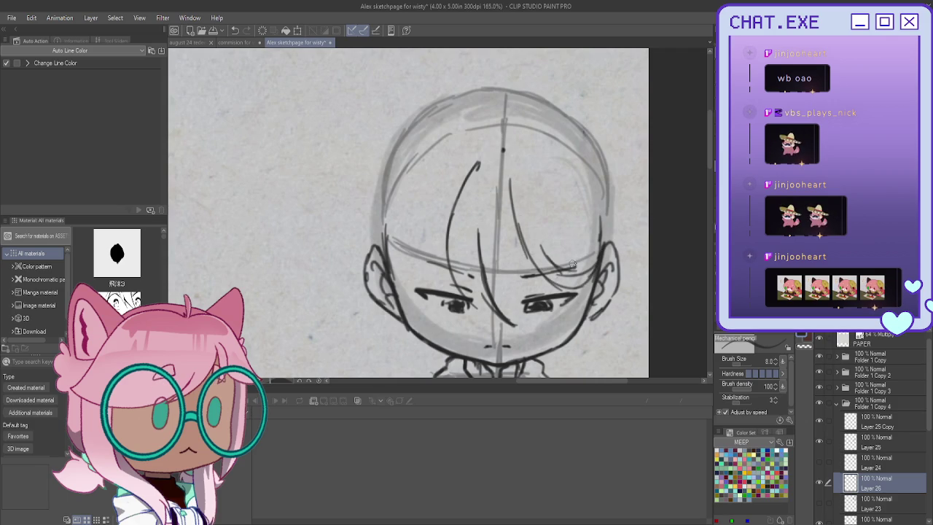
Step: Build up and darken hair strands curving down beside the right ear
mouse_move(606, 204)
mouse_down()
mouse_move(592, 253)
mouse_move(581, 254)
mouse_up()
mouse_move(611, 203)
mouse_down()
mouse_move(611, 270)
mouse_move(575, 284)
mouse_up()
mouse_move(613, 230)
mouse_down()
mouse_move(582, 270)
mouse_move(583, 286)
mouse_move(598, 274)
mouse_move(573, 314)
mouse_up()
mouse_move(539, 151)
mouse_down()
mouse_move(591, 216)
mouse_move(608, 296)
mouse_up()
drag(602, 258, 597, 335)
drag(603, 277, 580, 357)
drag(605, 252, 603, 335)
mouse_move(591, 197)
mouse_down()
mouse_move(608, 256)
mouse_move(605, 222)
mouse_move(592, 337)
mouse_up()
Step: Extend strands down the right side of the face to its lower right
drag(602, 232, 606, 321)
drag(588, 201, 594, 353)
mouse_move(606, 305)
mouse_down()
mouse_move(592, 350)
mouse_move(573, 368)
mouse_up()
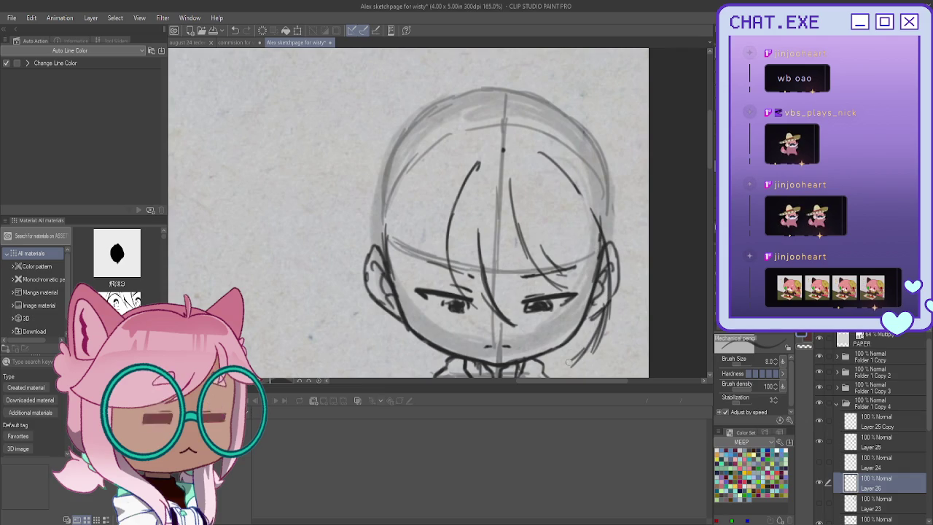
mouse_move(560, 224)
mouse_down()
mouse_move(573, 293)
mouse_move(555, 375)
mouse_up()
drag(594, 325, 560, 372)
Step: Sketch strands down the left side from crown to ear, redoing an undone upper strand
drag(419, 162, 368, 309)
drag(382, 261, 369, 318)
drag(387, 280, 371, 343)
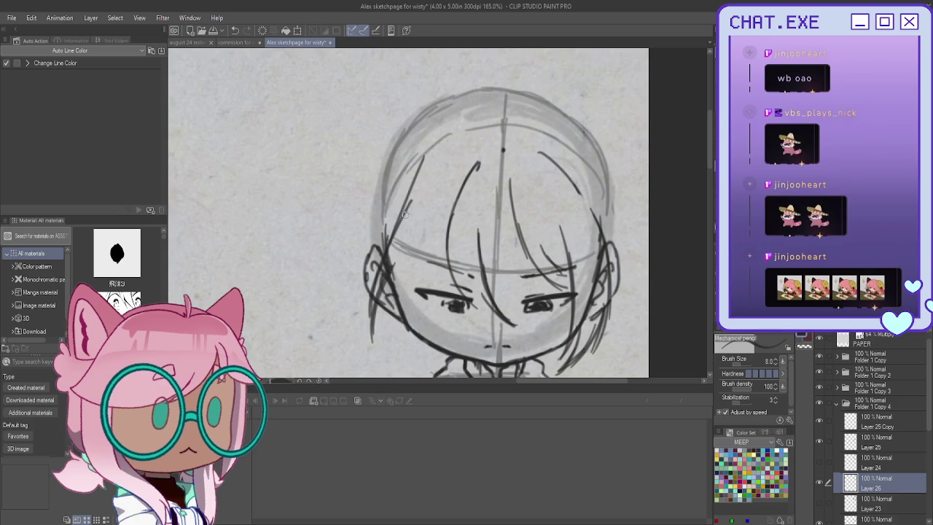
key(ctrl+z)
drag(456, 146, 369, 307)
mouse_move(379, 255)
mouse_down()
mouse_move(371, 335)
mouse_move(387, 353)
mouse_up()
scroll(397, 285, down, 2)
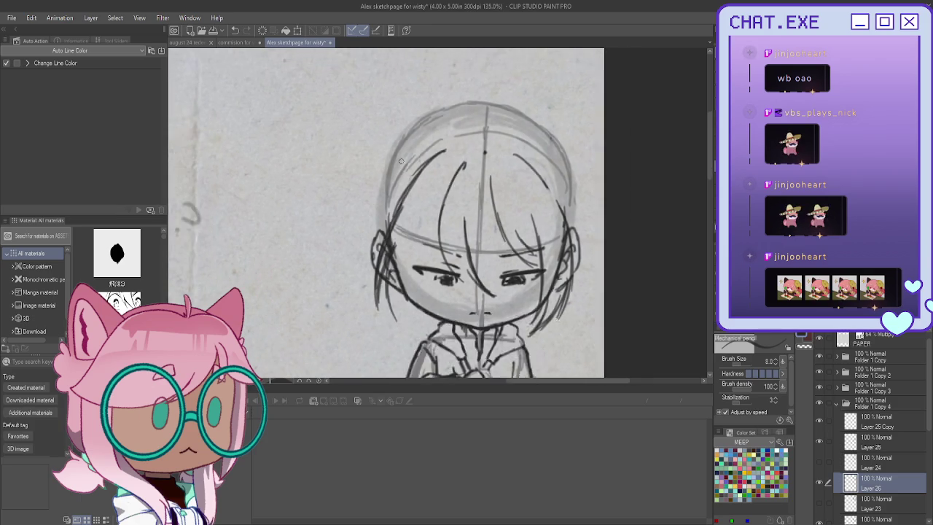
Step: Sketch dark strands down the left side of the hair by the ear, removing two stray lines
scroll(398, 284, up, 1)
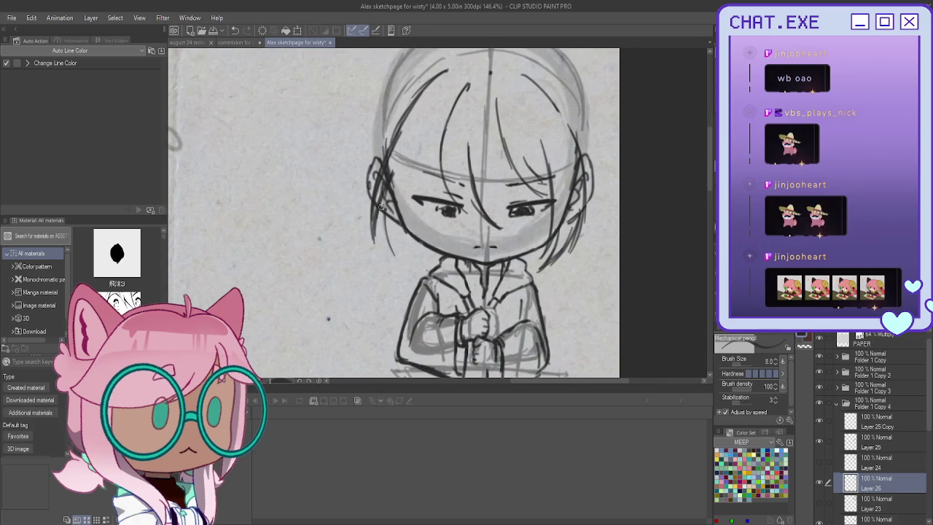
drag(389, 175, 392, 257)
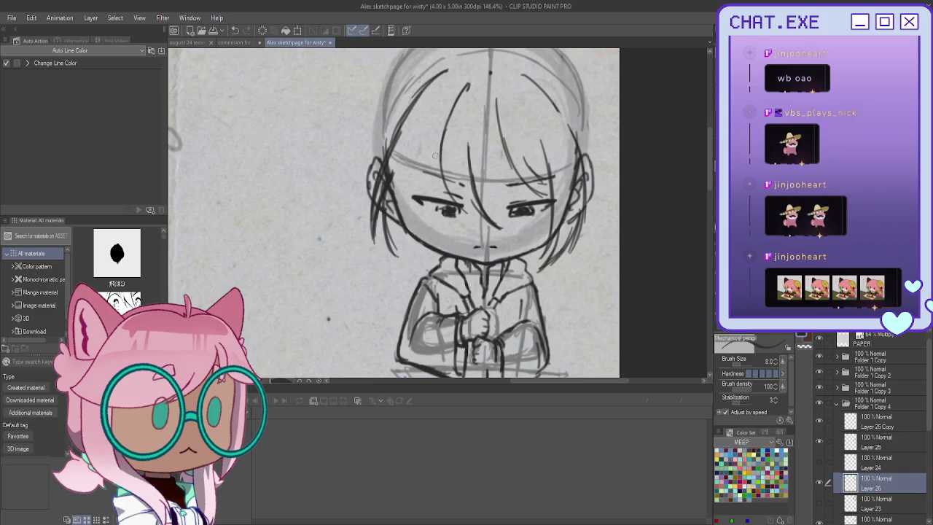
drag(446, 115, 405, 169)
drag(430, 130, 386, 230)
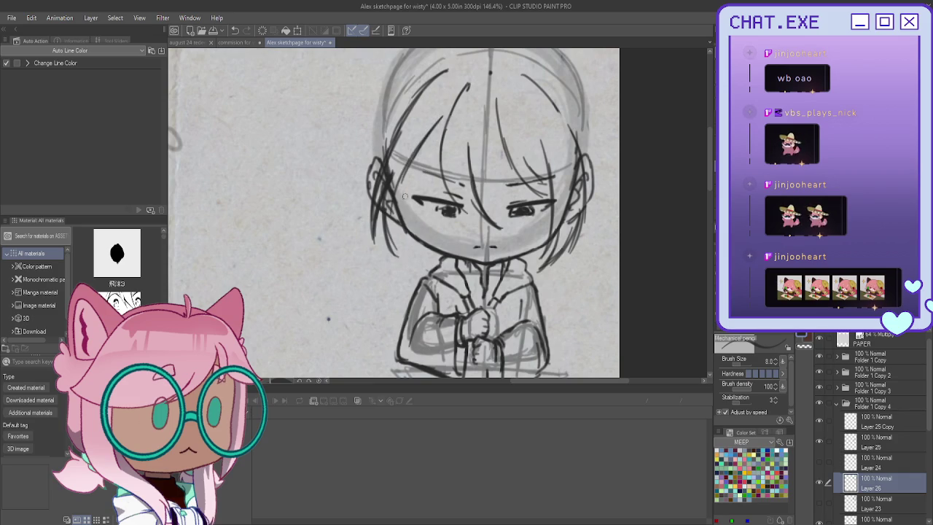
drag(443, 114, 402, 191)
mouse_move(442, 150)
mouse_down()
mouse_move(398, 203)
mouse_move(339, 183)
mouse_up()
key(ctrl+z)
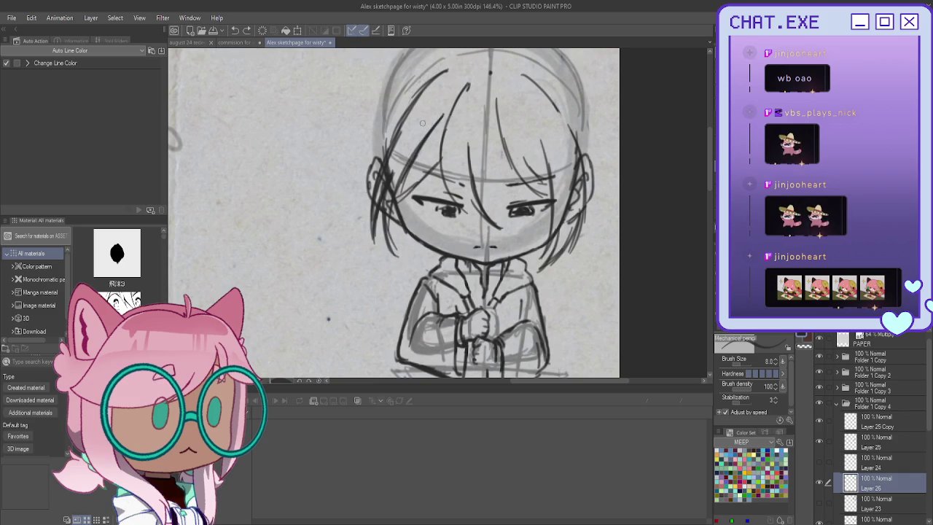
key(ctrl+z)
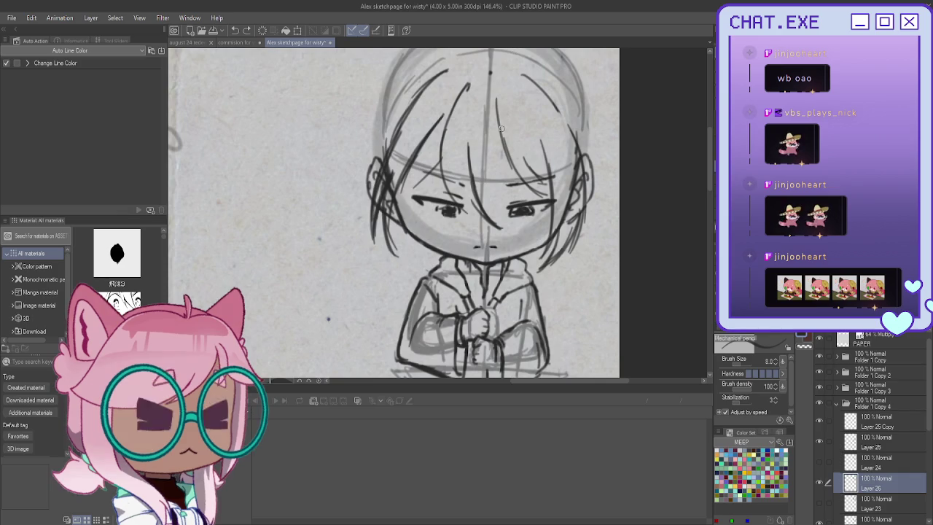
Step: Add pencil strands through the centre bangs and across the right hair
drag(499, 124, 487, 207)
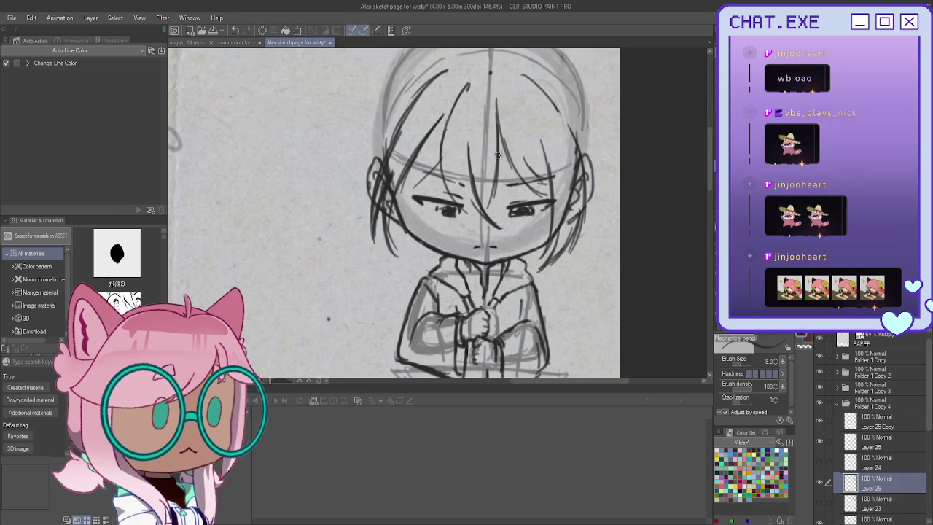
mouse_move(497, 119)
mouse_down()
mouse_move(487, 219)
mouse_move(508, 171)
mouse_move(502, 203)
mouse_up()
drag(500, 155, 497, 219)
drag(528, 177, 554, 197)
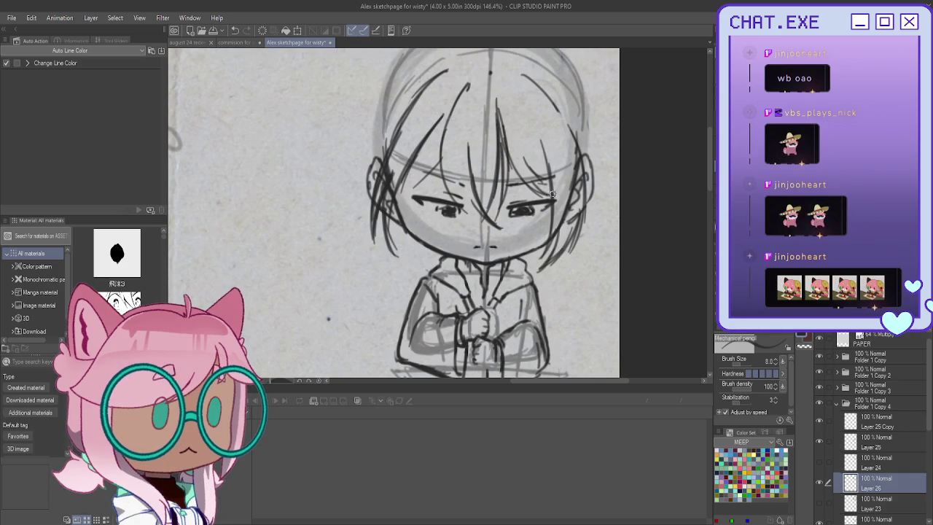
drag(541, 130, 552, 197)
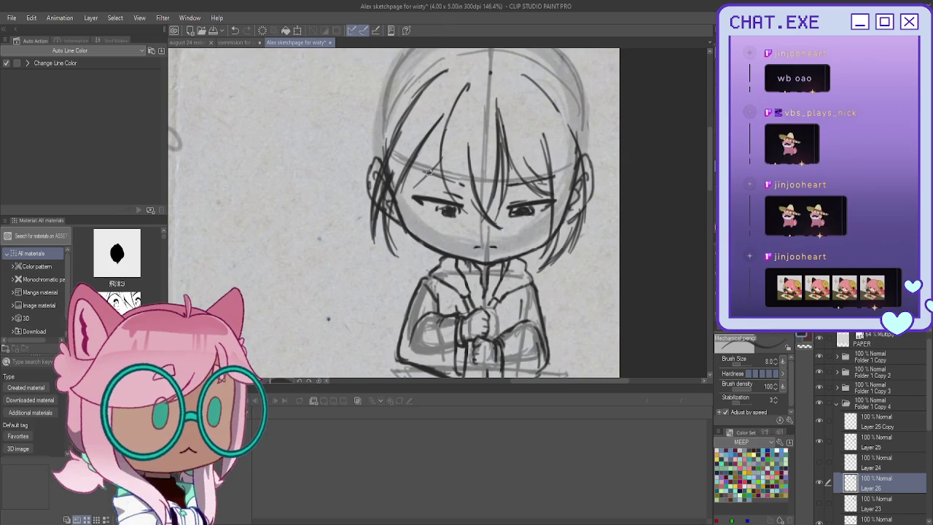
mouse_move(371, 204)
mouse_down()
mouse_move(339, 194)
mouse_move(332, 189)
mouse_move(340, 182)
mouse_move(317, 170)
mouse_move(357, 206)
mouse_move(353, 215)
mouse_up()
Step: Redraw strands along the left bangs and down the left side of the hair
drag(434, 156, 392, 210)
drag(415, 153, 394, 192)
drag(390, 203, 388, 224)
drag(409, 168, 386, 244)
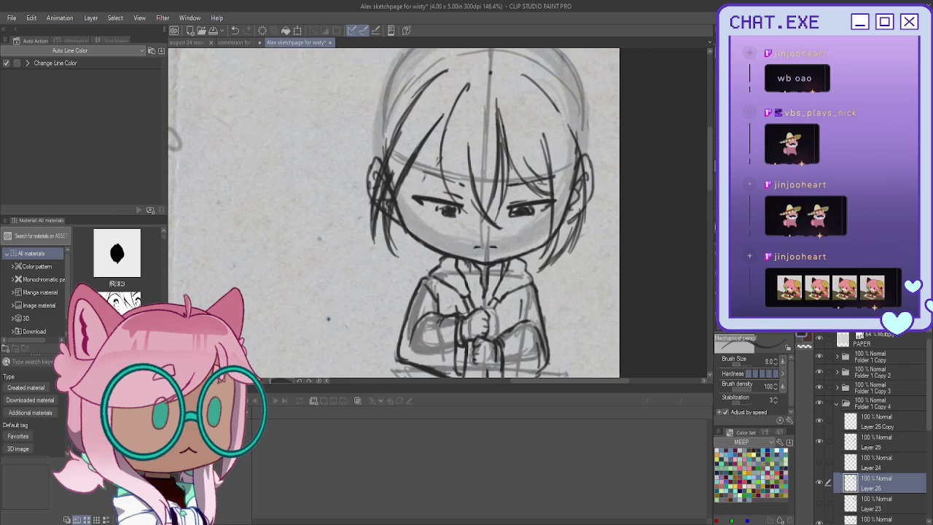
Step: Add strands along the right side and right edge of the hair, redoing one stroke
scroll(438, 155, up, 2)
scroll(438, 155, right, 3)
drag(443, 185, 479, 217)
mouse_move(432, 151)
mouse_down()
mouse_move(466, 208)
mouse_move(486, 217)
mouse_move(543, 197)
mouse_move(526, 197)
mouse_move(536, 212)
mouse_up()
mouse_move(557, 157)
mouse_down()
mouse_move(531, 208)
mouse_move(525, 196)
mouse_move(477, 189)
mouse_up()
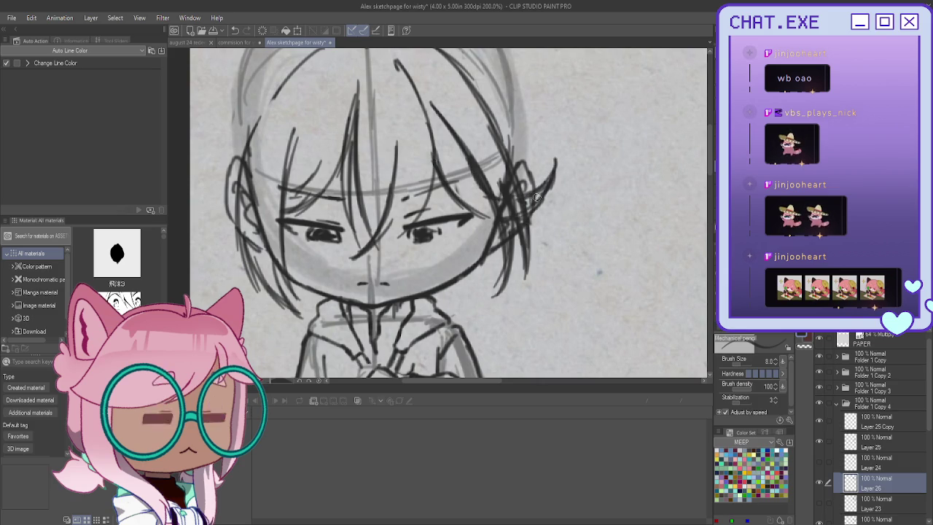
key(ctrl+z)
key(ctrl+z)
key(ctrl+y)
Step: Draw darker strands down the right side of the hair beside the ear
drag(452, 132, 496, 220)
drag(474, 171, 502, 279)
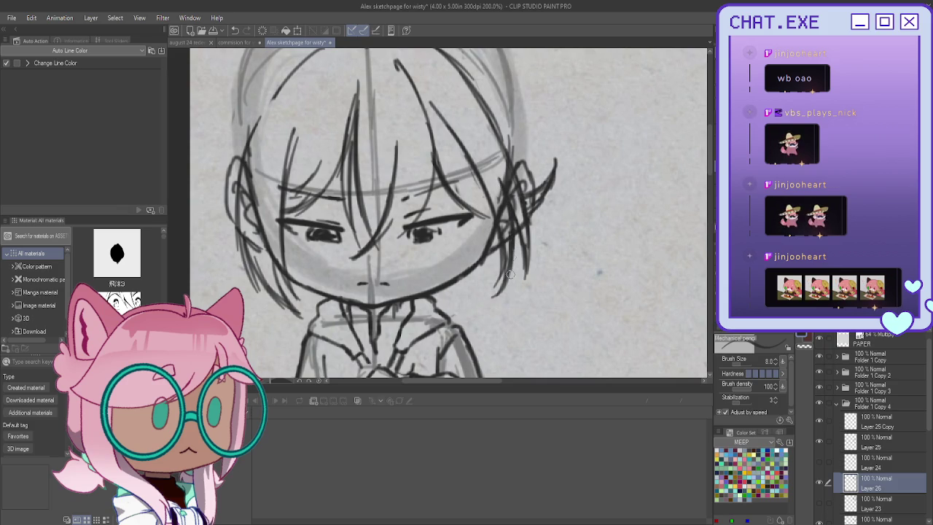
drag(520, 208, 527, 284)
scroll(526, 266, down, 3)
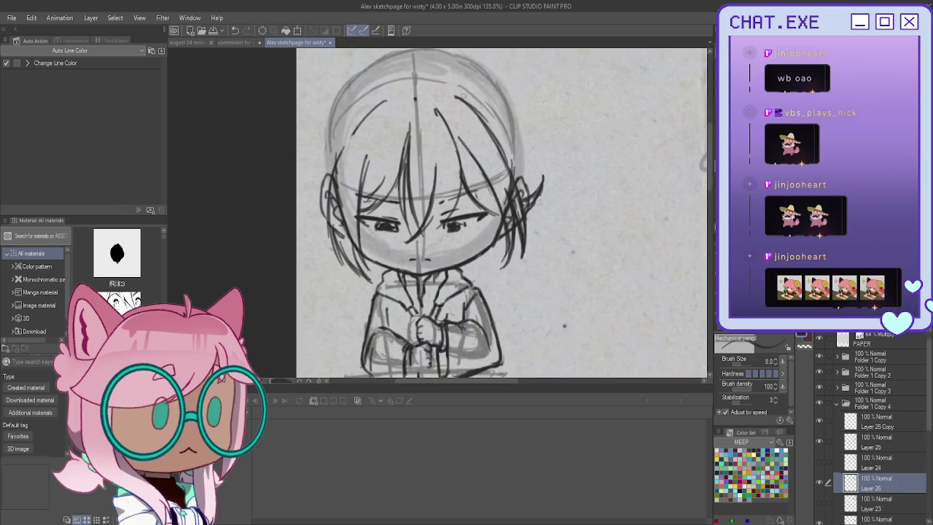
Step: Add curved strokes on the right of the head, flipping the canvas horizontally to check balance
scroll(540, 218, up, 2)
drag(446, 90, 510, 144)
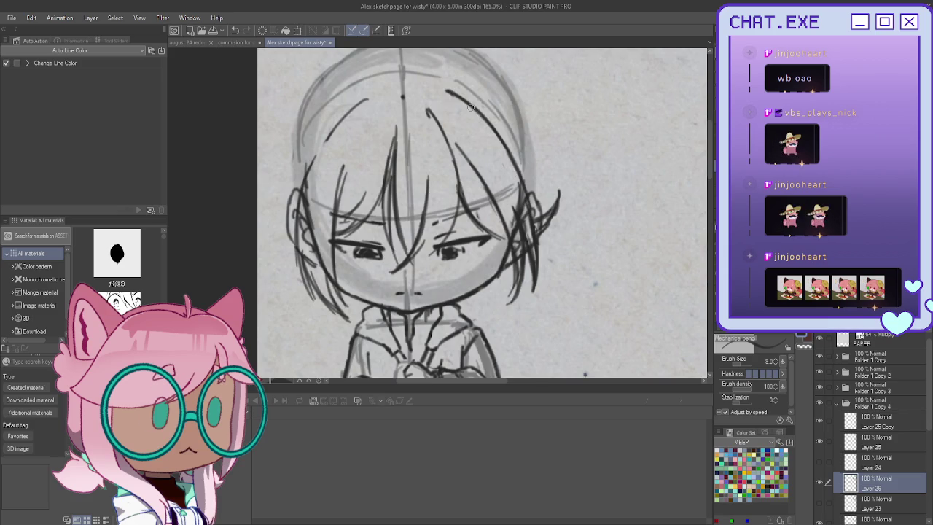
key(h)
drag(510, 100, 568, 172)
drag(522, 151, 540, 224)
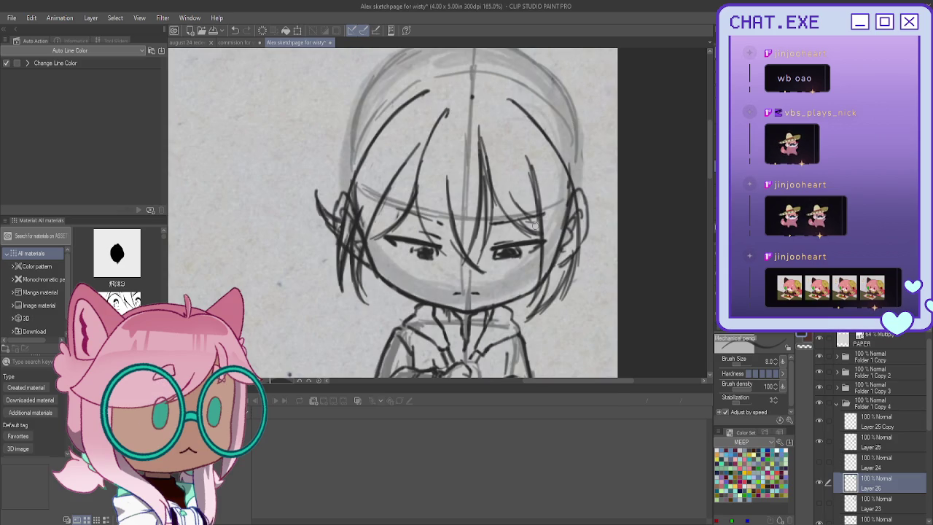
Step: Draw strands down both sides of the head and a few falling across the face
scroll(496, 102, down, 2)
scroll(378, 204, up, 1)
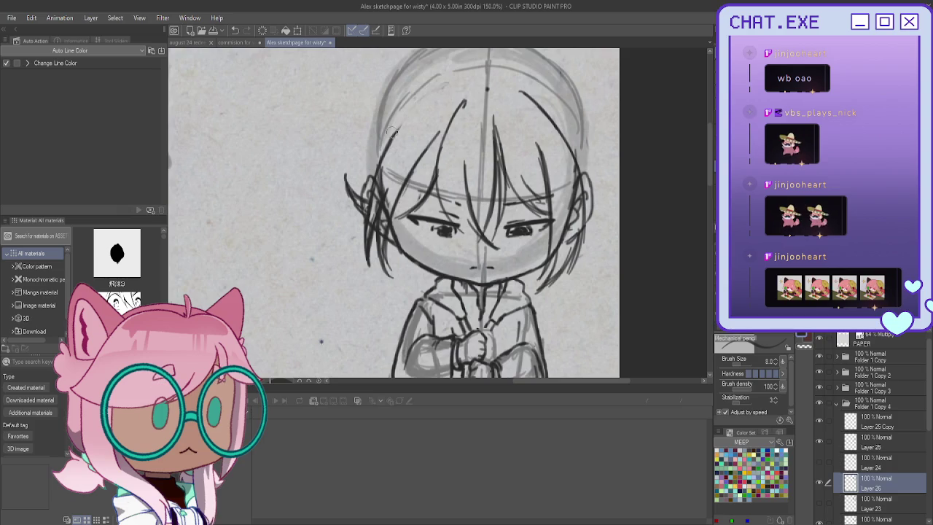
drag(444, 85, 366, 200)
drag(388, 137, 366, 216)
mouse_move(515, 91)
mouse_down()
mouse_move(586, 207)
mouse_move(576, 267)
mouse_up()
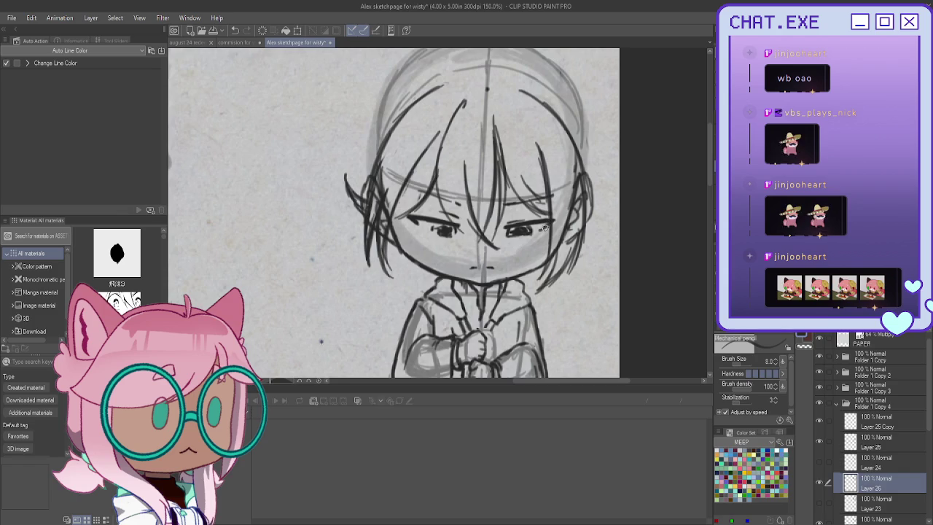
mouse_move(461, 233)
mouse_down()
mouse_move(452, 217)
mouse_move(507, 255)
mouse_up()
mouse_move(474, 214)
mouse_down()
mouse_move(512, 252)
mouse_move(486, 232)
mouse_up()
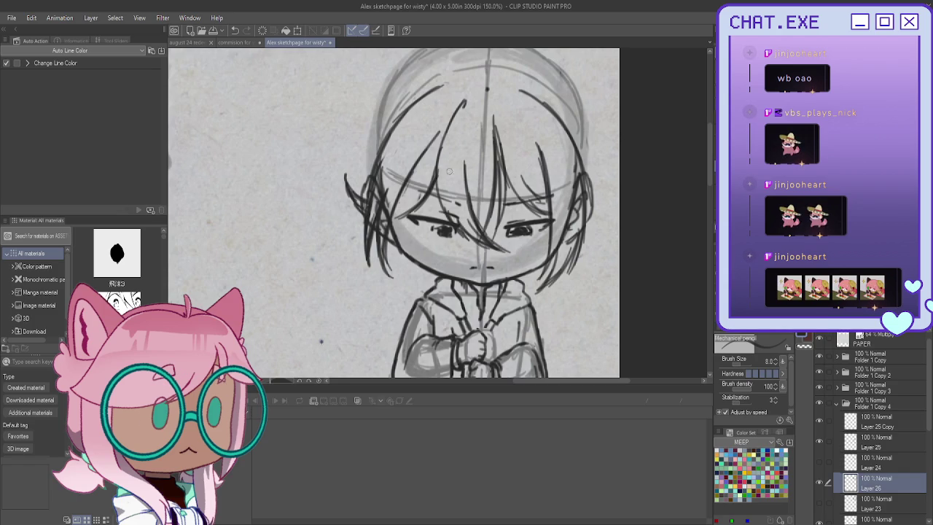
Step: Add more strands down the left side of the hair
scroll(384, 165, down, 1)
scroll(385, 164, down, 1)
scroll(385, 165, down, 1)
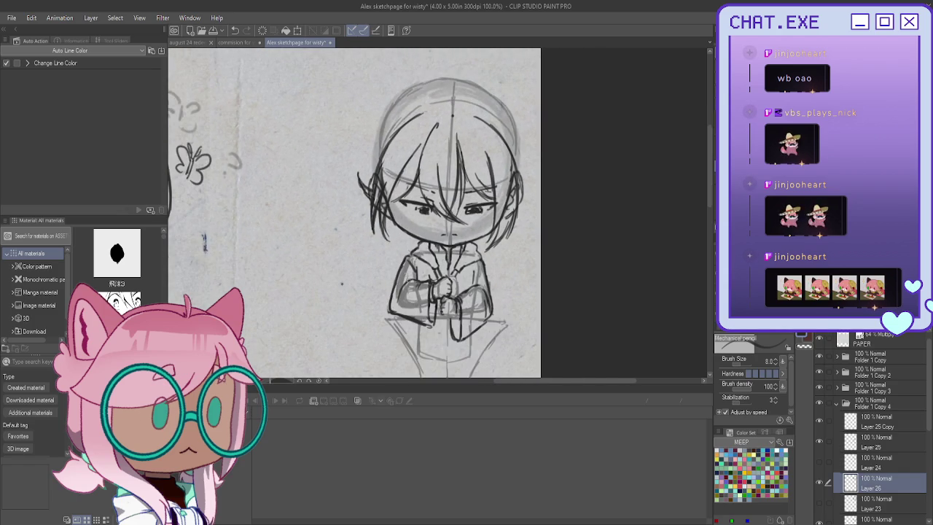
scroll(412, 292, up, 2)
scroll(413, 292, up, 1)
scroll(413, 291, up, 1)
drag(389, 115, 373, 240)
drag(372, 138, 350, 216)
drag(355, 174, 375, 232)
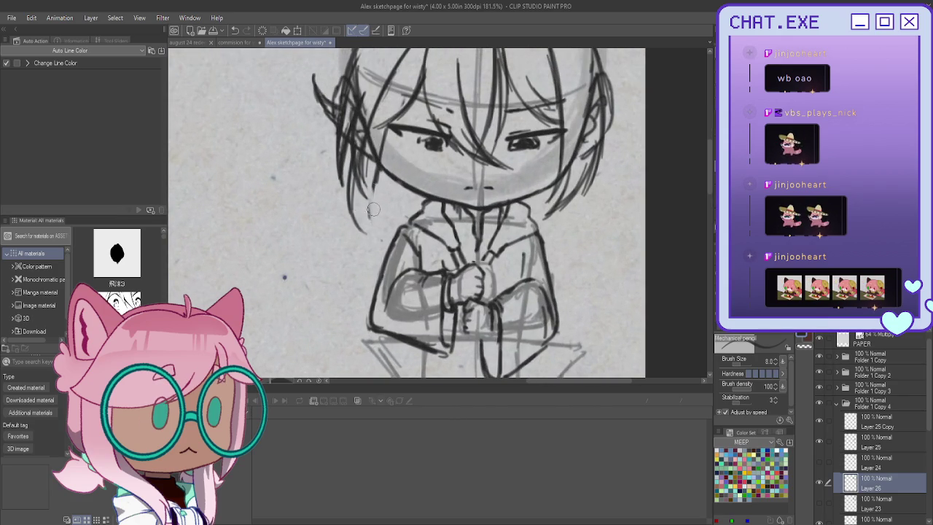
Step: Add strands along the left hair edge, undo the last ones, and create a new layer
drag(385, 143, 375, 235)
drag(372, 170, 381, 234)
mouse_move(366, 203)
mouse_down()
mouse_move(377, 241)
mouse_move(372, 214)
mouse_up()
mouse_move(348, 155)
mouse_down()
mouse_move(353, 201)
mouse_move(375, 226)
mouse_up()
drag(344, 171, 357, 185)
drag(357, 153, 364, 219)
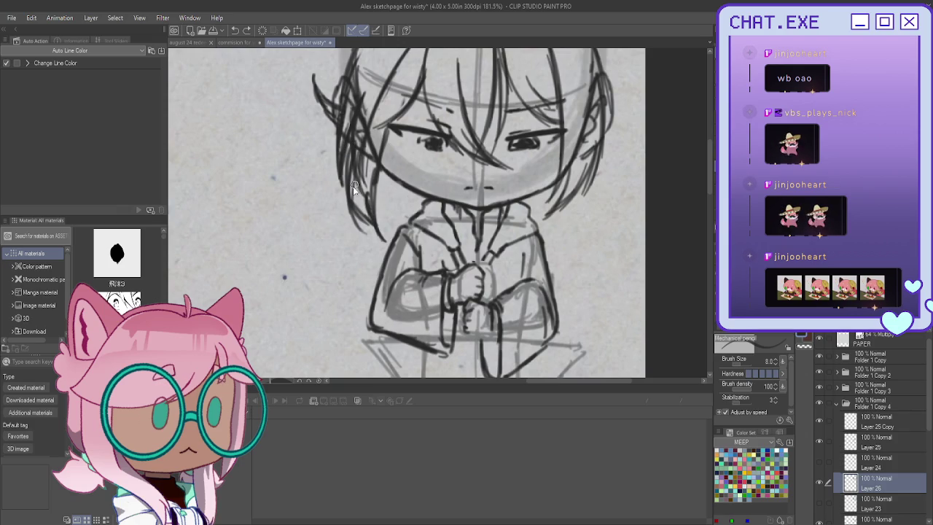
key(ctrl+z)
key(ctrl+z)
key(ctrl+z)
key(ctrl+z)
key(ctrl+z)
key(ctrl+z)
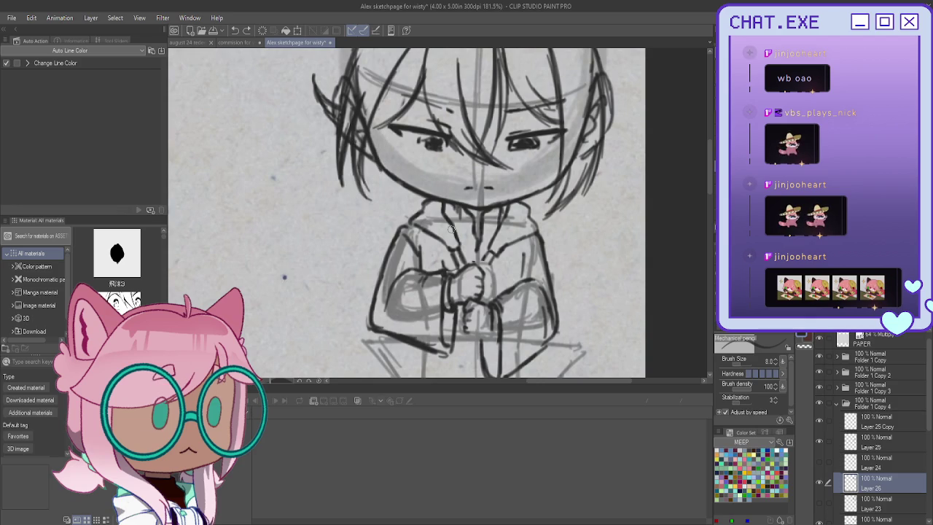
key(ctrl+shift+n)
Step: Darken the left hair edge, the jaw, and the upper-right head outline
mouse_move(343, 110)
mouse_down()
mouse_move(378, 170)
mouse_move(387, 212)
mouse_up()
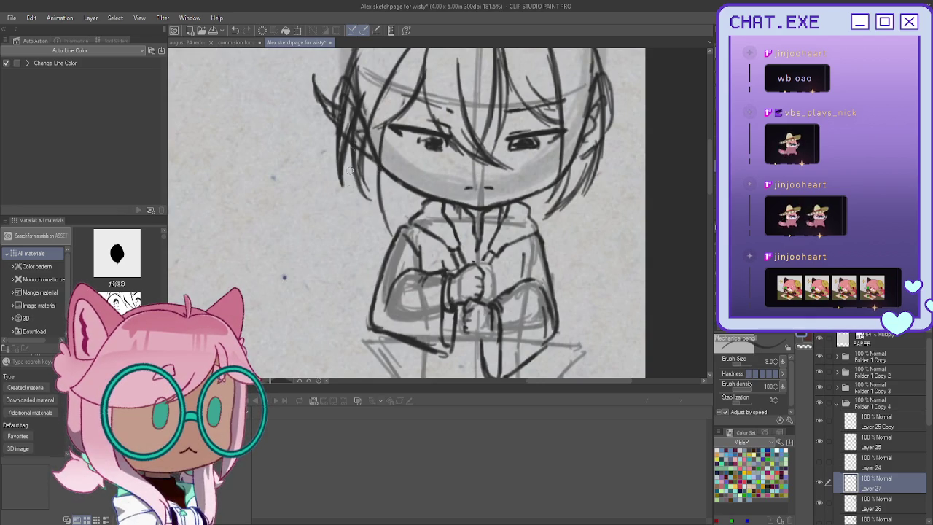
drag(348, 153, 369, 218)
mouse_move(355, 184)
mouse_down()
mouse_move(371, 223)
mouse_move(388, 227)
mouse_up()
drag(380, 190, 404, 238)
scroll(388, 198, down, 2)
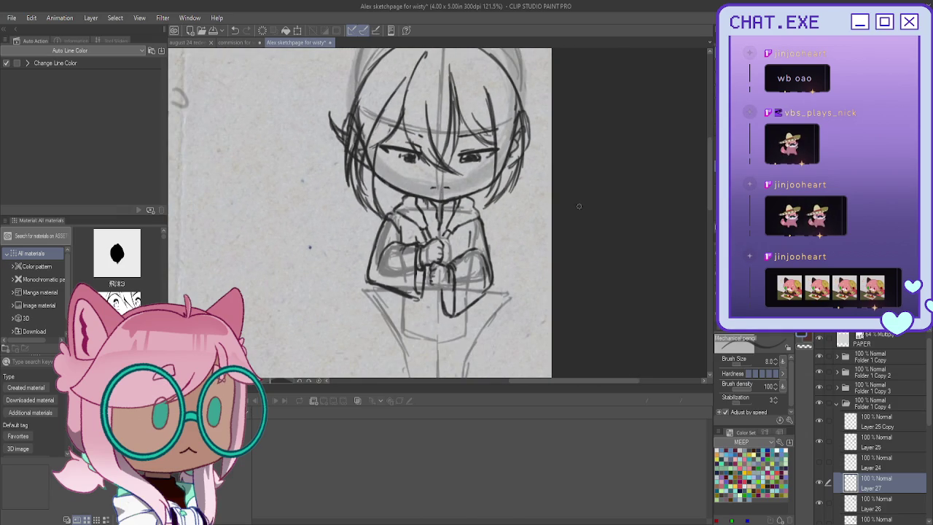
scroll(484, 162, up, 2)
scroll(483, 162, up, 1)
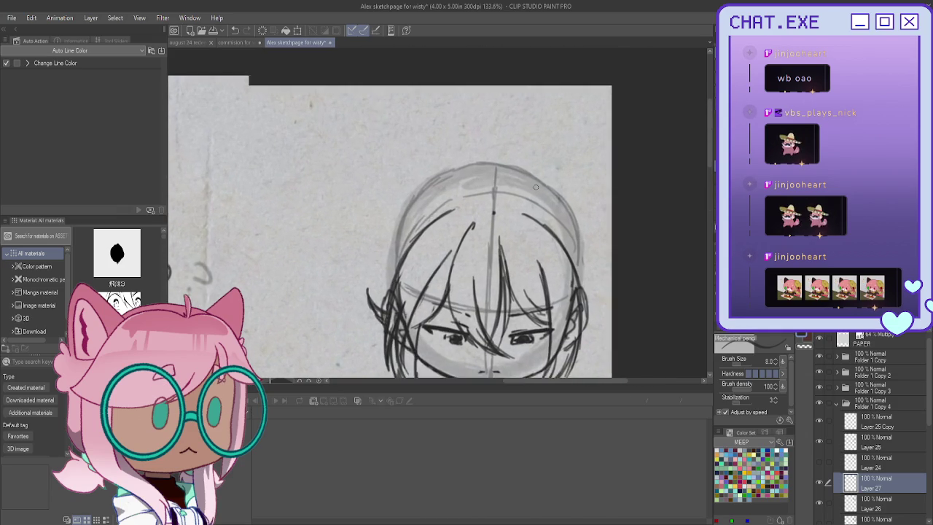
drag(484, 162, 562, 198)
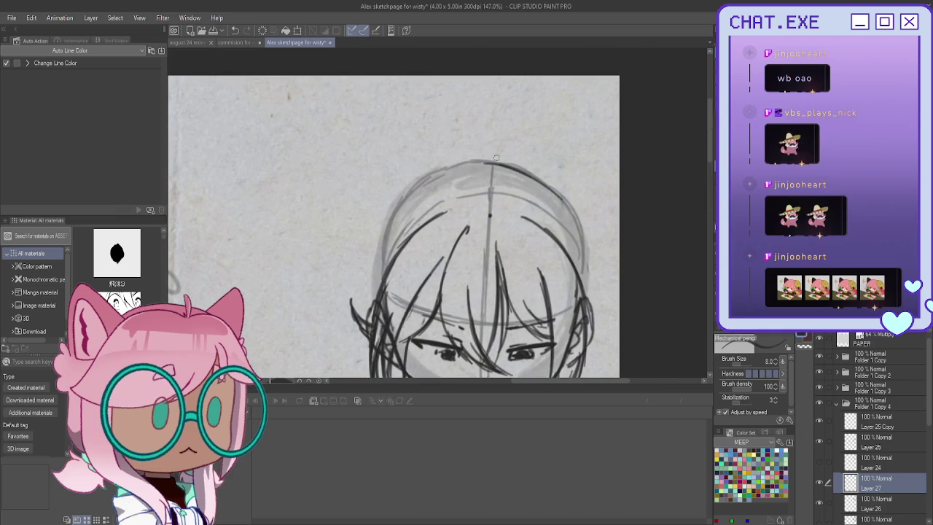
Step: Sketch a spiky hair tuft on top of the head, undoing unwanted short strokes
drag(503, 147, 521, 144)
key(ctrl+z)
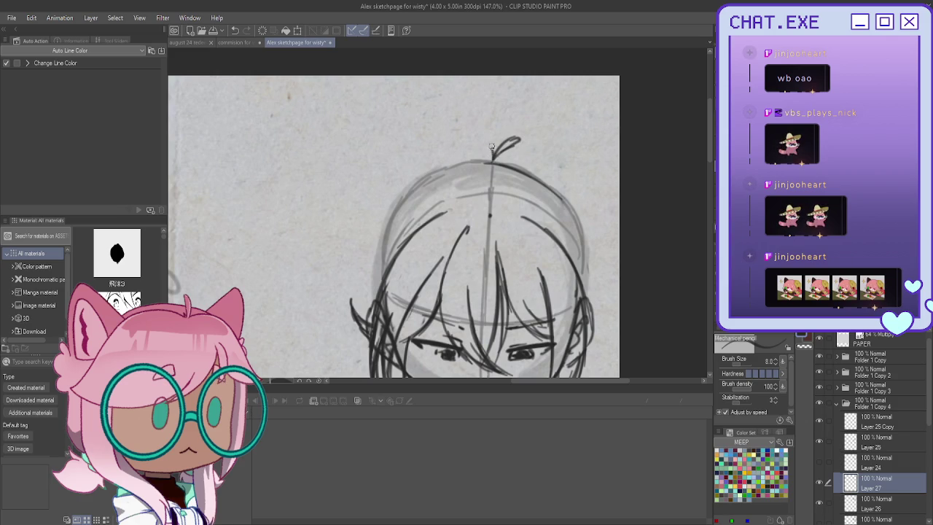
mouse_move(460, 111)
mouse_down()
mouse_move(483, 150)
mouse_move(447, 150)
mouse_up()
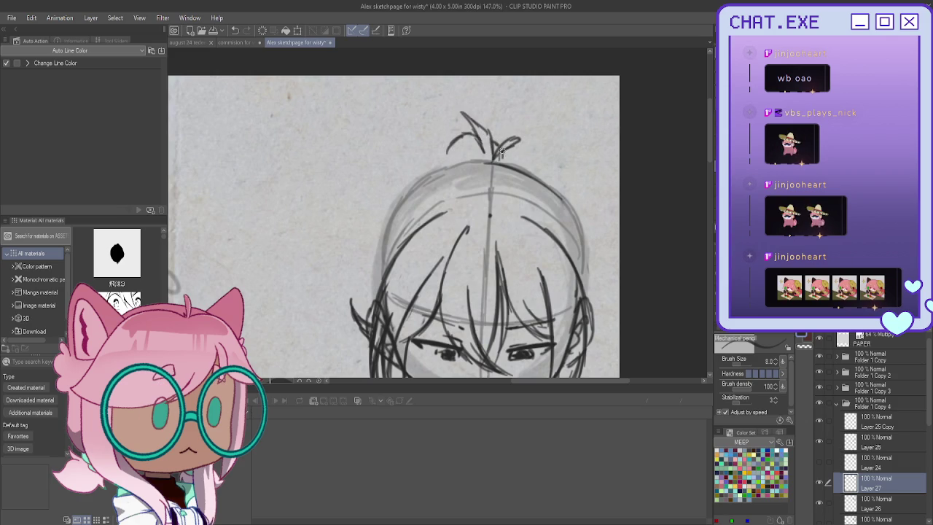
mouse_move(461, 138)
mouse_down()
mouse_move(427, 154)
mouse_move(444, 162)
mouse_up()
key(ctrl+z)
key(ctrl+z)
key(ctrl+z)
key(ctrl+z)
key(ctrl+z)
key(ctrl+z)
mouse_move(477, 141)
mouse_down()
mouse_move(445, 158)
mouse_move(516, 167)
mouse_move(558, 197)
mouse_move(587, 259)
mouse_up()
Step: Trace firmer outlines along the right and left sides of the head
drag(559, 196, 589, 291)
drag(578, 235, 587, 293)
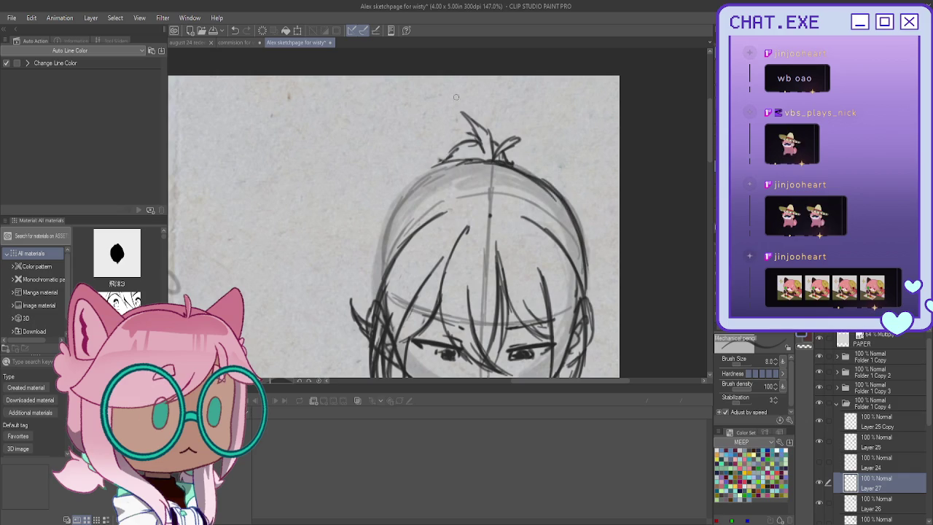
mouse_move(445, 162)
mouse_down()
mouse_move(406, 196)
mouse_move(381, 251)
mouse_up()
drag(392, 217, 378, 289)
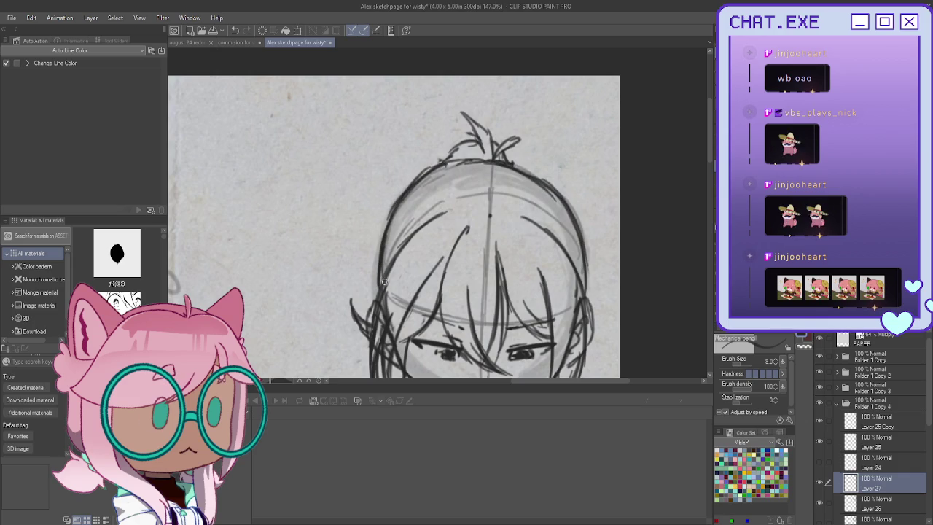
drag(583, 249, 588, 314)
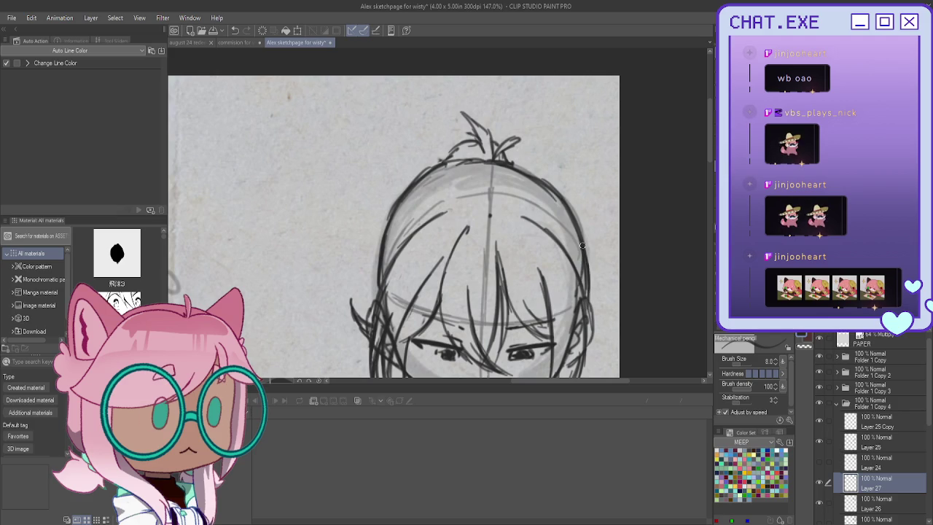
Step: Erase and redraw parts of the left and right head contours
mouse_move(379, 266)
mouse_down()
mouse_move(380, 238)
mouse_move(379, 279)
mouse_up()
drag(381, 241, 374, 296)
drag(380, 263, 375, 289)
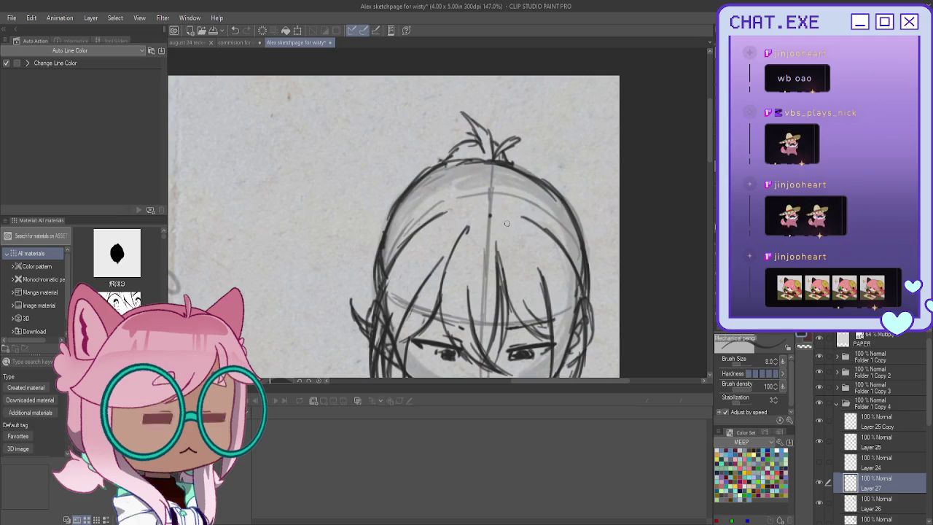
drag(583, 251, 588, 309)
drag(580, 254, 588, 309)
Step: Expand the Folder 1 Copy 3 layer folder and zoom in on the chin-resting chibi
scroll(586, 299, down, 2)
scroll(587, 299, down, 2)
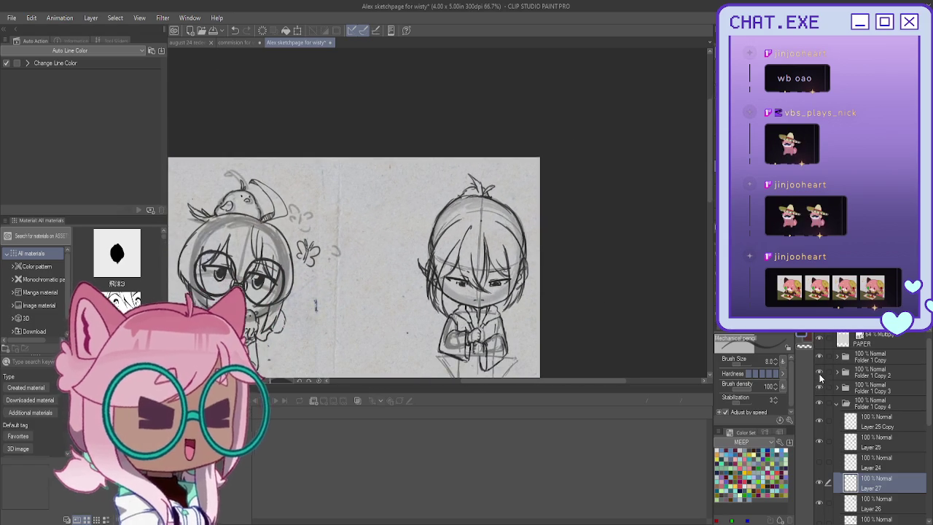
drag(354, 267, 417, 177)
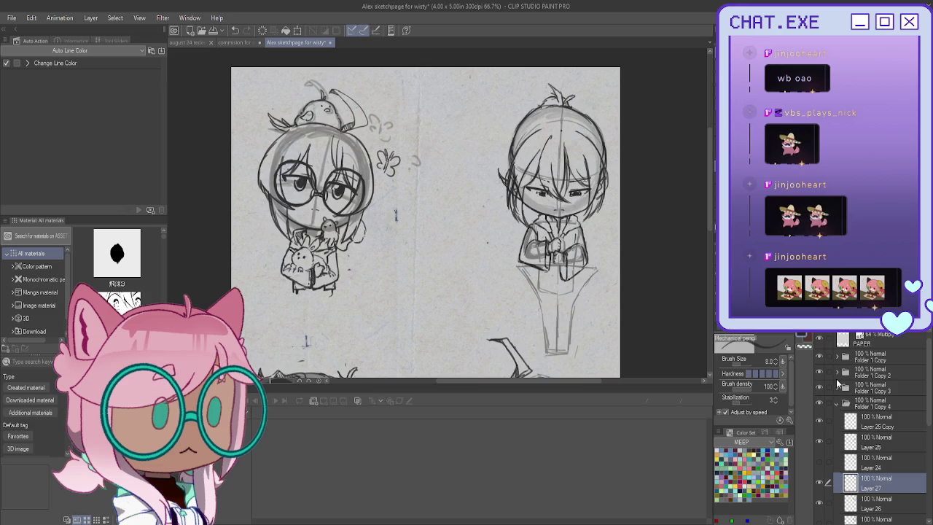
click(836, 388)
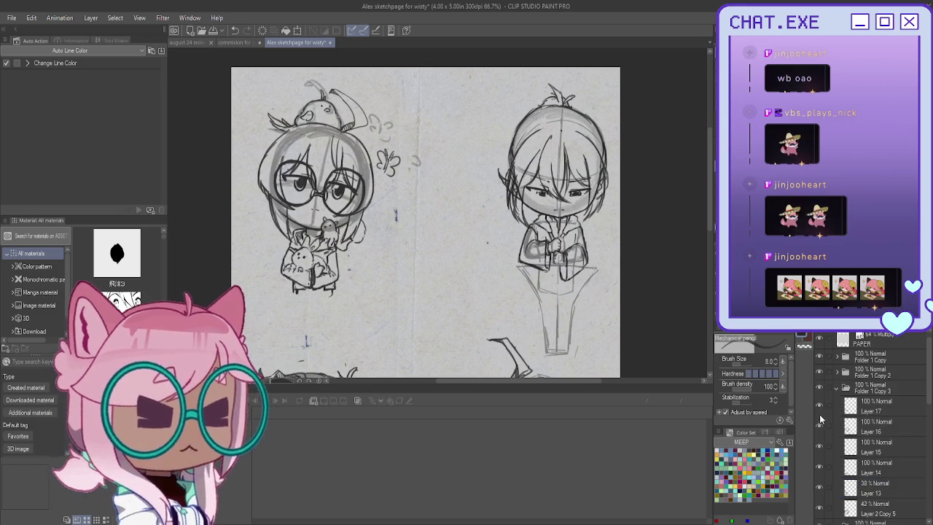
scroll(821, 430, down, 1)
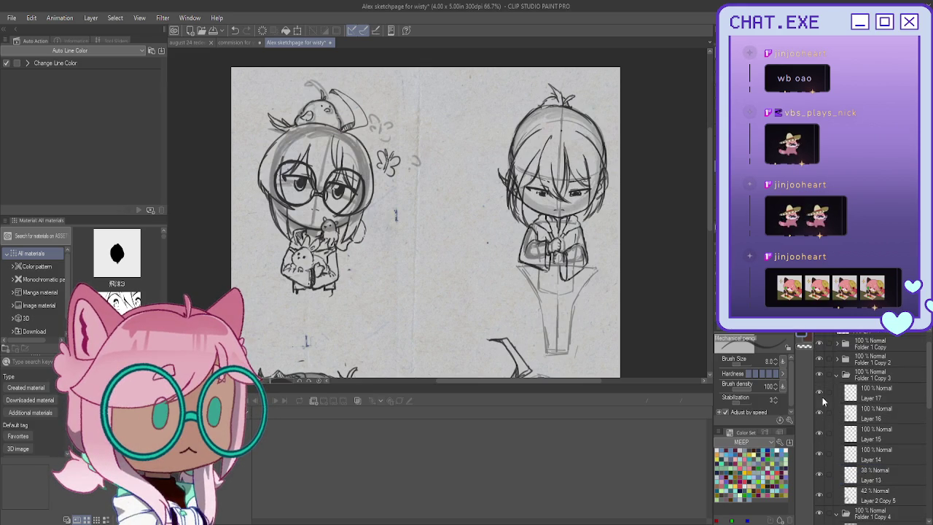
key(ctrl+plus)
click(820, 433)
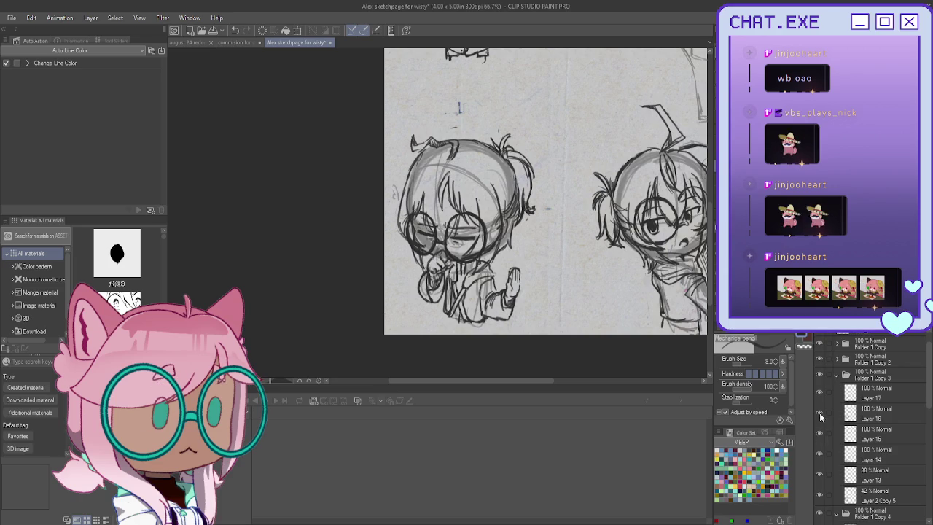
Step: Hide Layers 16 and 17 holding the chibi's old hair and glasses sketch
click(820, 413)
click(819, 398)
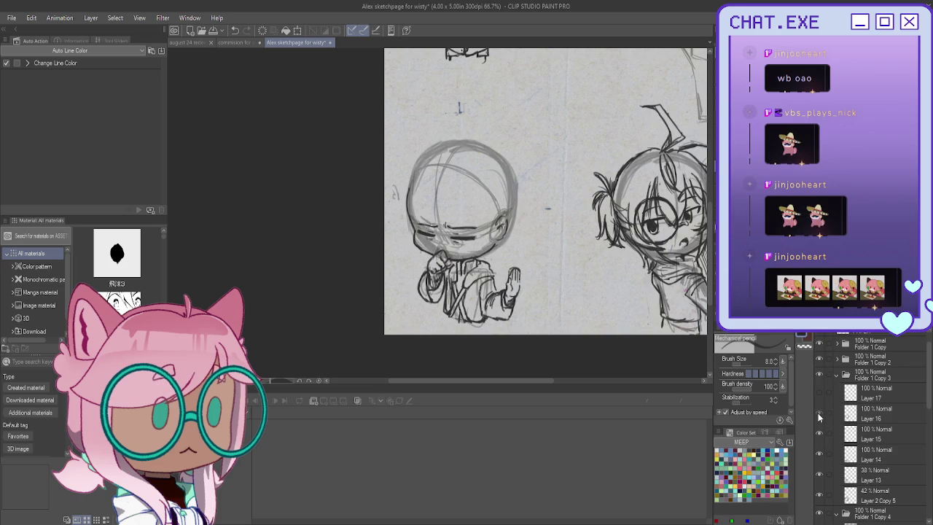
click(820, 413)
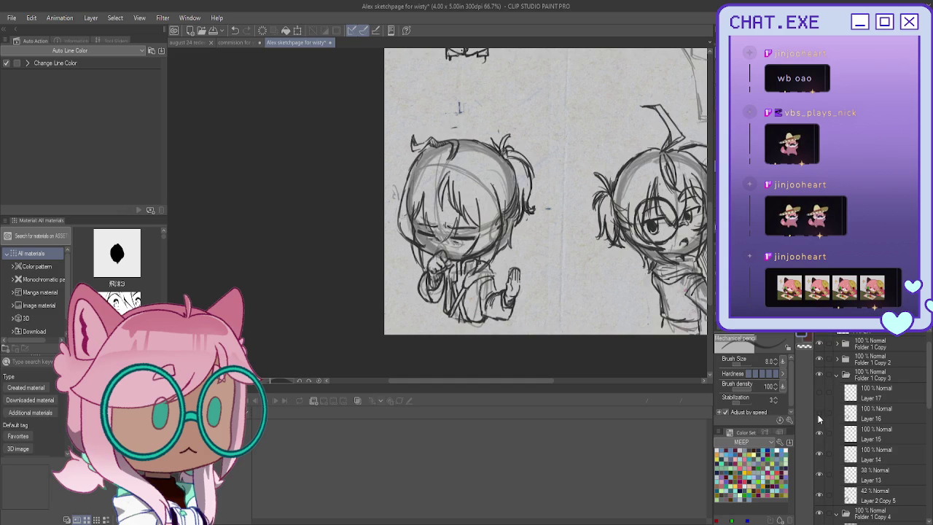
click(819, 414)
scroll(575, 213, up, 2)
scroll(574, 213, up, 2)
Step: Sketch long vertical bang strands down the face and a short jaw stroke, discarding false starts
mouse_move(587, 194)
mouse_down()
mouse_move(568, 232)
mouse_move(538, 251)
mouse_up()
drag(575, 218, 538, 248)
mouse_move(585, 198)
mouse_down()
mouse_move(570, 238)
mouse_move(504, 225)
mouse_up()
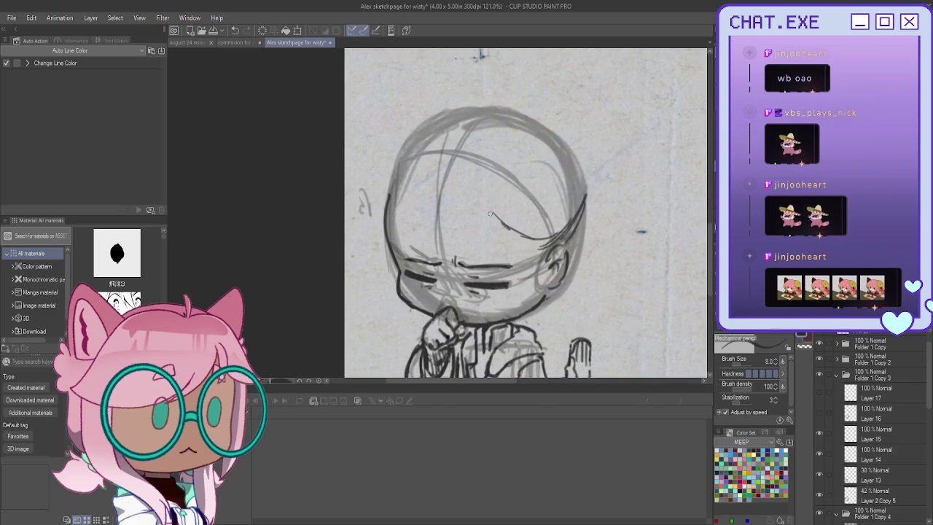
key(ctrl+z)
key(ctrl+z)
key(ctrl+z)
key(ctrl+z)
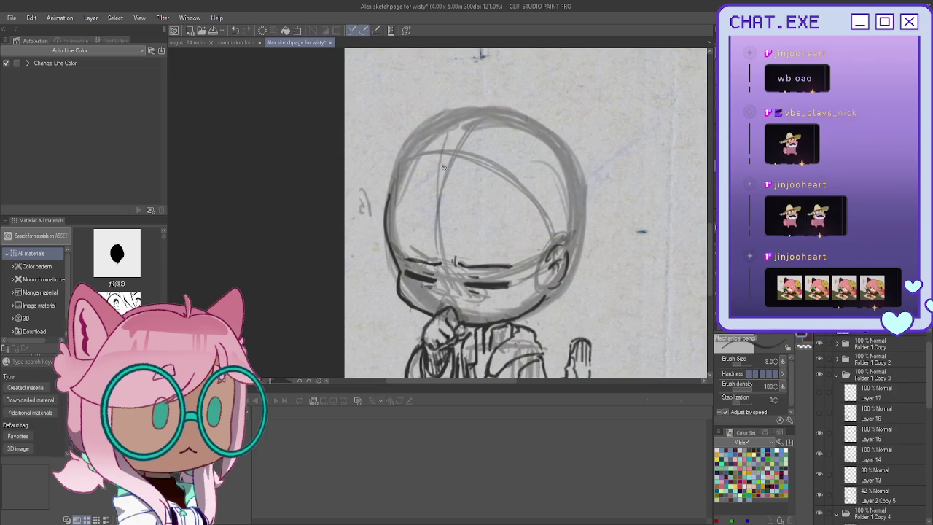
mouse_move(475, 162)
mouse_down()
mouse_move(520, 227)
mouse_move(519, 312)
mouse_up()
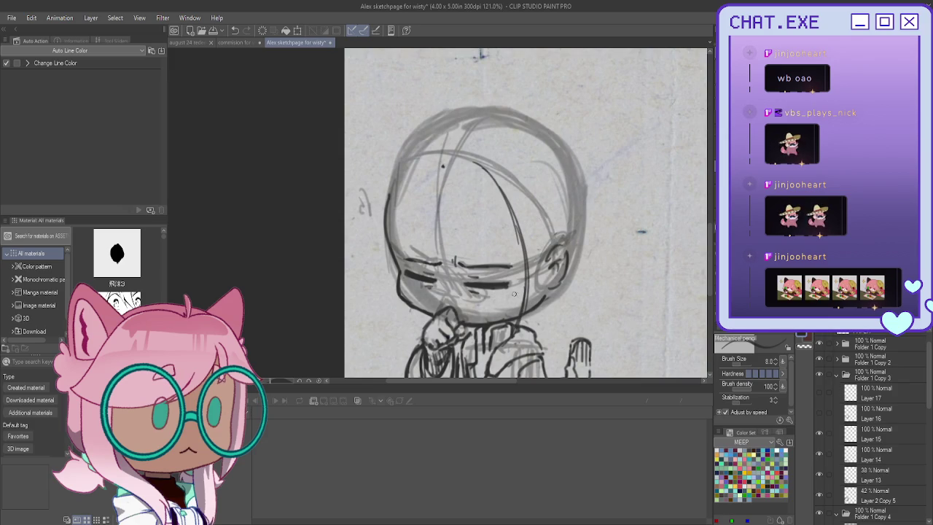
mouse_move(496, 175)
mouse_down()
mouse_move(529, 222)
mouse_move(549, 286)
mouse_move(514, 332)
mouse_up()
drag(508, 242, 510, 320)
drag(515, 276, 498, 341)
key(ctrl+z)
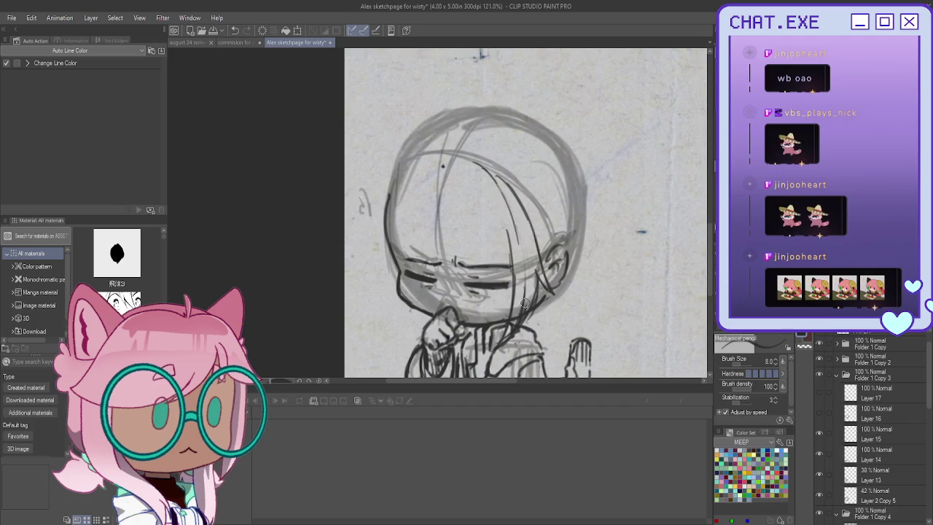
key(ctrl+z)
key(ctrl+z)
drag(507, 226, 512, 318)
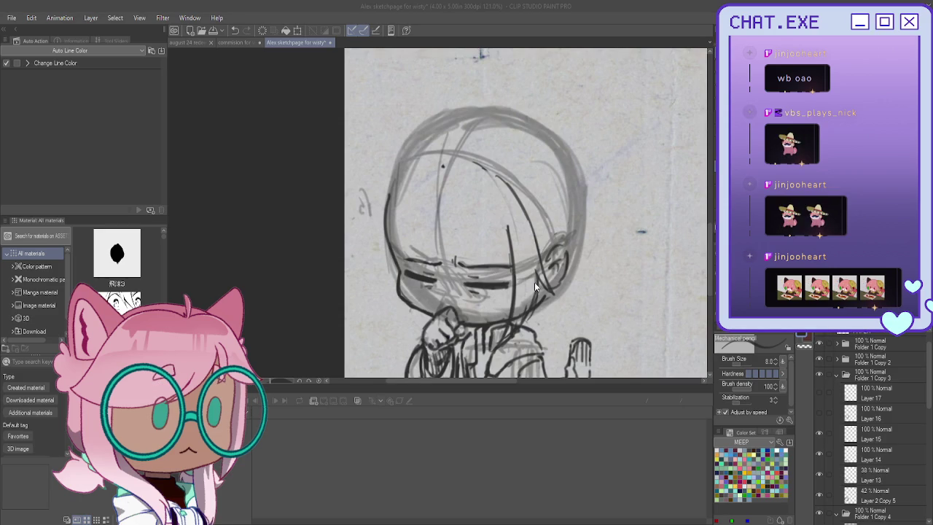
drag(532, 309, 517, 330)
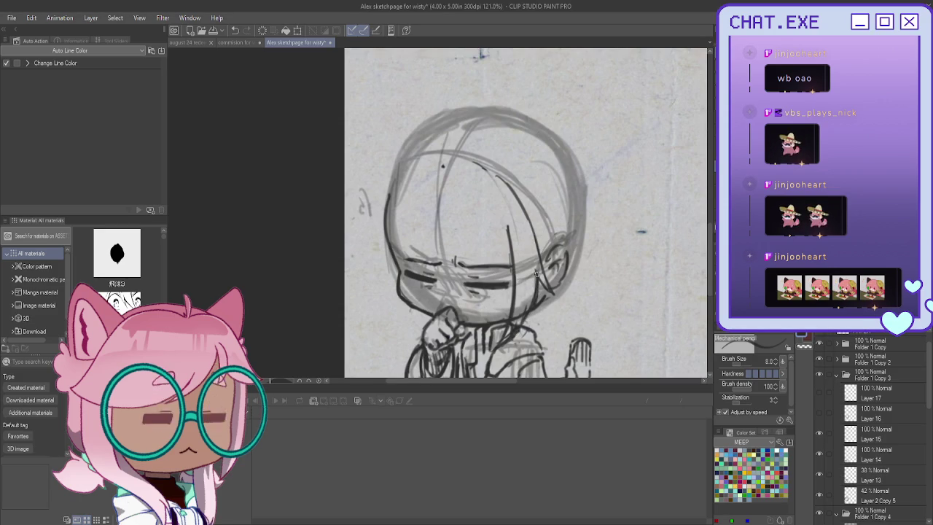
Step: Draw hair strands along the left side of the face
drag(387, 204, 391, 310)
drag(388, 259, 390, 322)
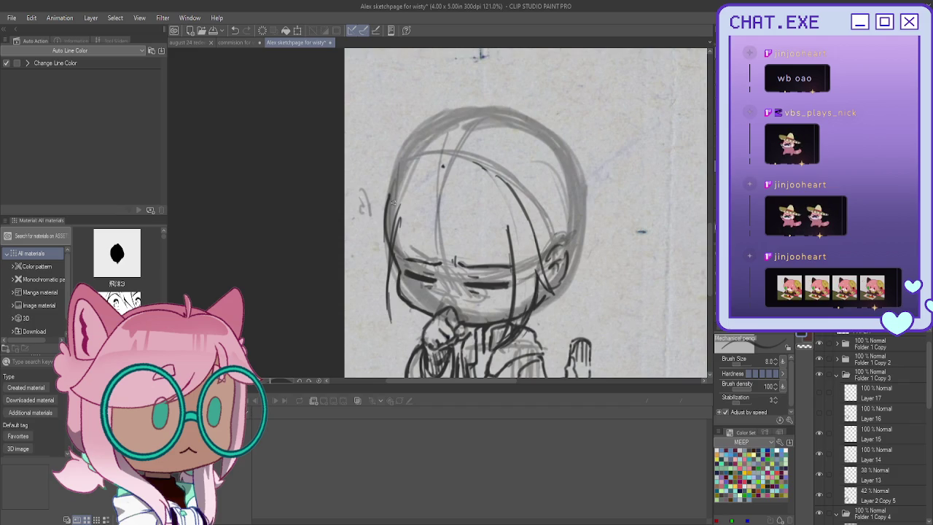
mouse_move(400, 173)
mouse_down()
mouse_move(357, 248)
mouse_move(367, 235)
mouse_move(359, 277)
mouse_up()
drag(378, 220, 365, 285)
drag(369, 238, 380, 320)
drag(369, 274, 397, 331)
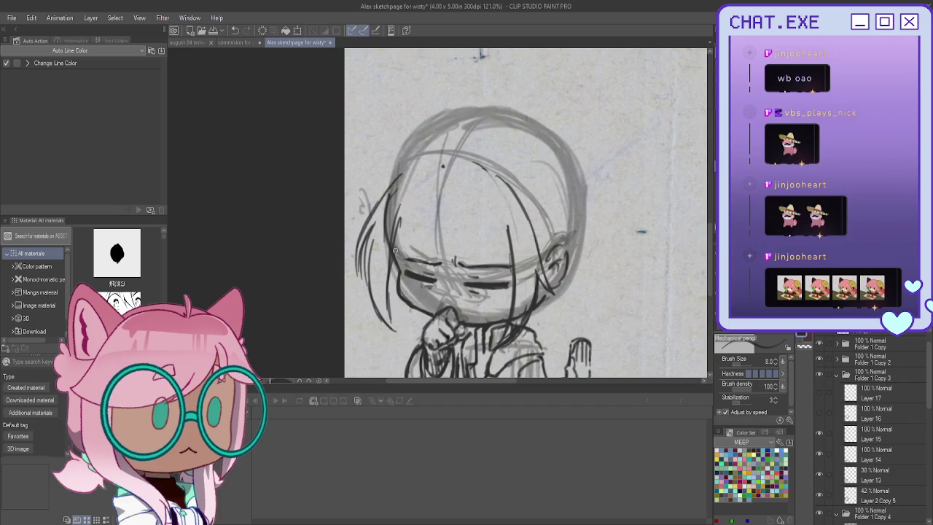
Step: Redraw a strand on the face's left side and add strokes down to the chin
drag(421, 217, 399, 268)
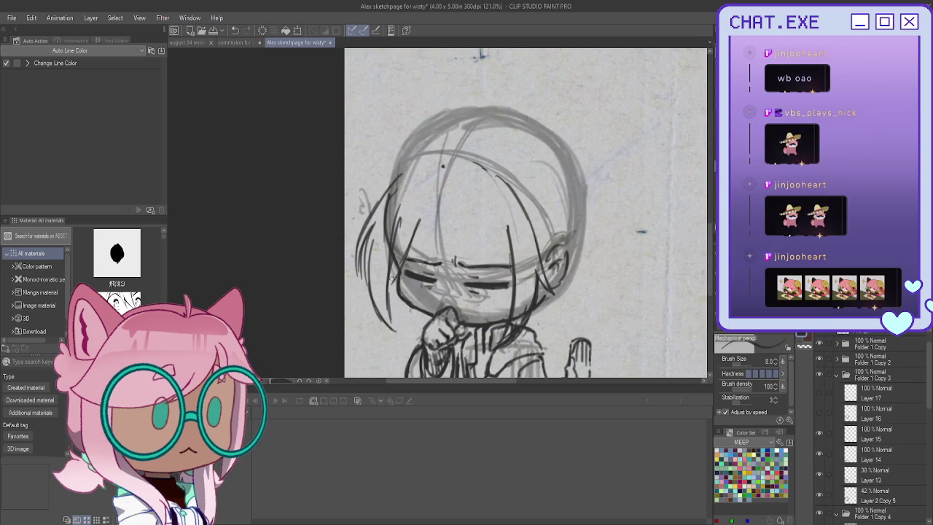
key(ctrl+z)
mouse_move(422, 213)
mouse_down()
mouse_move(389, 286)
mouse_move(352, 296)
mouse_move(402, 328)
mouse_up()
drag(392, 289, 416, 347)
drag(407, 305, 413, 348)
Step: Draw bang strands across the face and reinforce the middle bang strand
drag(427, 182, 423, 255)
mouse_move(432, 222)
mouse_down()
mouse_move(431, 265)
mouse_move(458, 296)
mouse_up()
drag(439, 264, 460, 302)
key(ctrl+z)
key(ctrl+z)
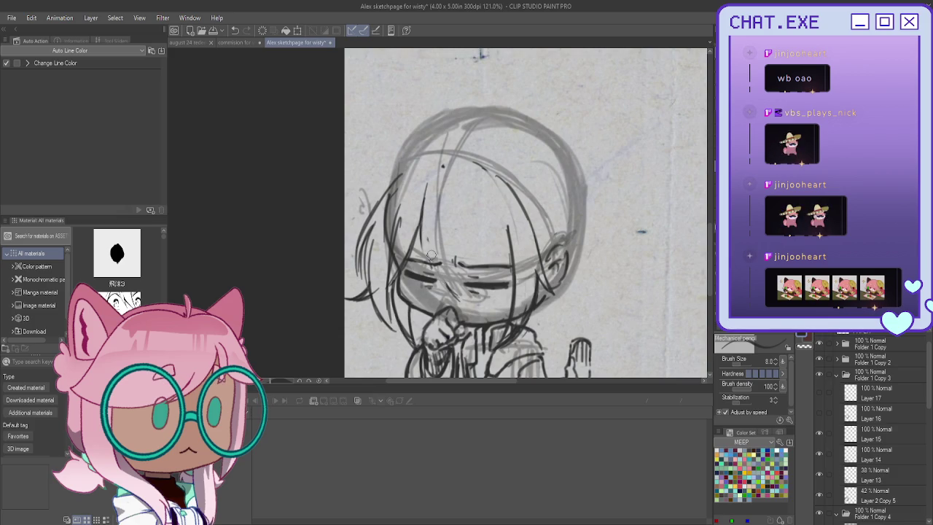
mouse_move(467, 191)
mouse_down()
mouse_move(467, 272)
mouse_move(446, 302)
mouse_up()
drag(459, 264, 440, 305)
drag(426, 183, 414, 271)
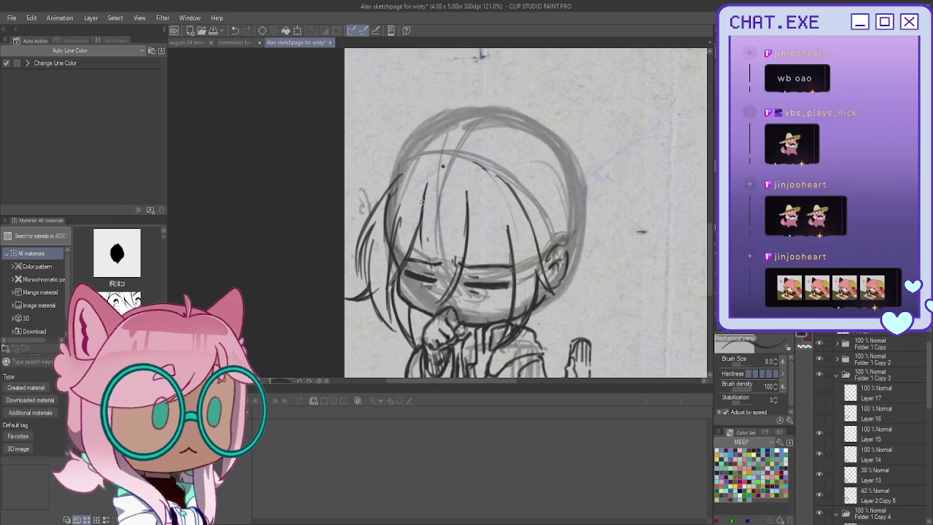
drag(419, 235, 425, 290)
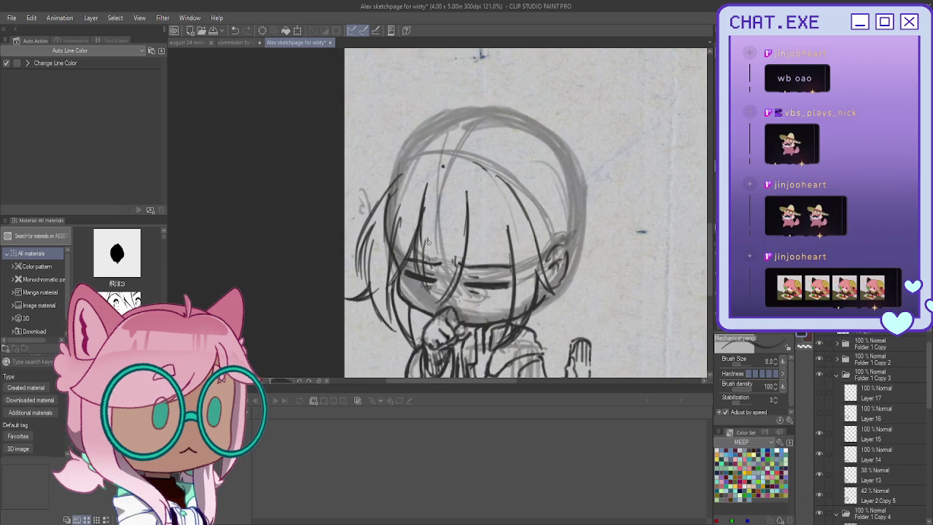
Step: Pencil bang strands over the chibi's eyes, extending toward the right side
drag(426, 249, 431, 267)
drag(438, 248, 460, 315)
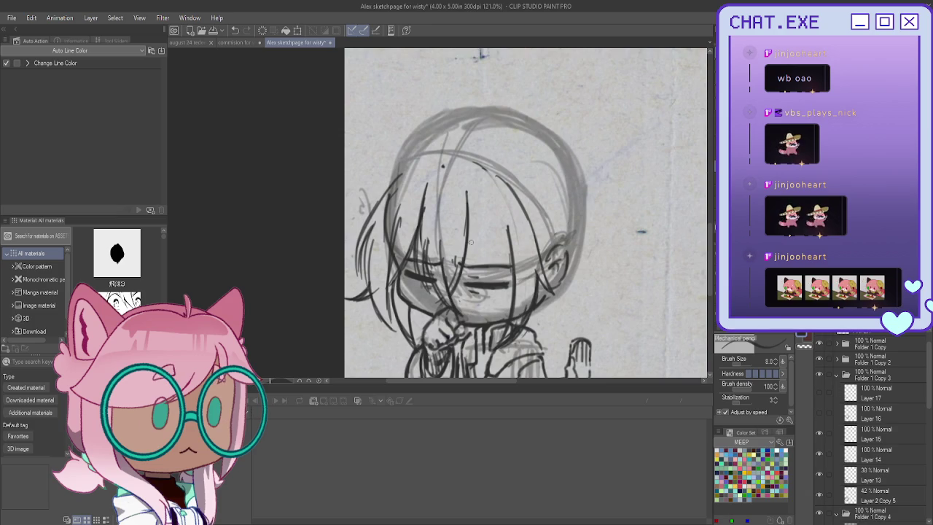
mouse_move(467, 182)
mouse_down()
mouse_move(468, 239)
mouse_move(477, 264)
mouse_move(503, 282)
mouse_move(475, 236)
mouse_up()
mouse_move(489, 267)
mouse_down()
mouse_move(498, 254)
mouse_move(476, 256)
mouse_up()
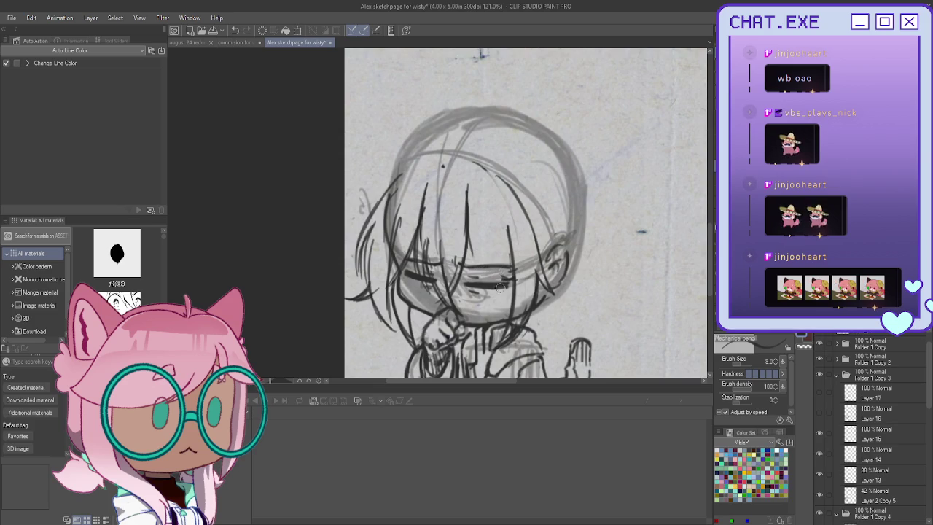
mouse_move(510, 275)
mouse_down()
mouse_move(478, 254)
mouse_move(466, 216)
mouse_move(514, 276)
mouse_up()
Step: Sketch hair along the head's right side, undoing and redrawing the edge strands
drag(555, 235, 539, 253)
mouse_move(581, 195)
mouse_down()
mouse_move(548, 252)
mouse_move(574, 219)
mouse_move(573, 241)
mouse_move(558, 254)
mouse_up()
mouse_move(576, 222)
mouse_down()
mouse_move(555, 247)
mouse_move(593, 276)
mouse_move(570, 292)
mouse_up()
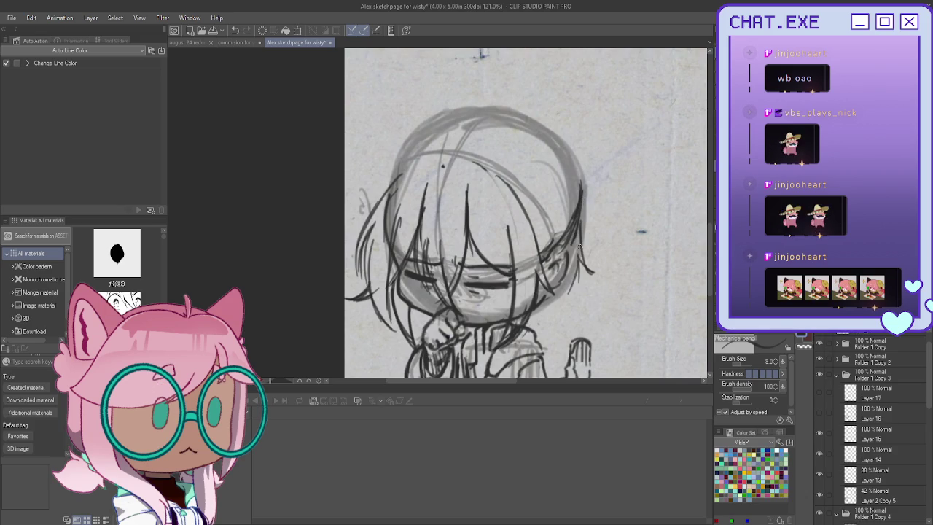
drag(581, 208, 586, 259)
key(ctrl+z)
key(ctrl+z)
key(ctrl+z)
drag(570, 189, 538, 233)
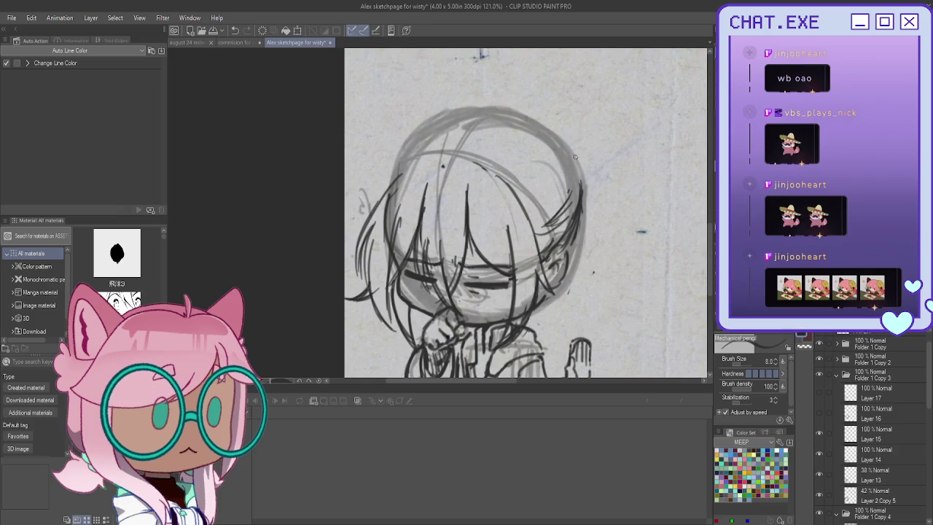
Step: Retrace the top of the head outline and sketch a small hair tuft on top
drag(573, 169, 479, 108)
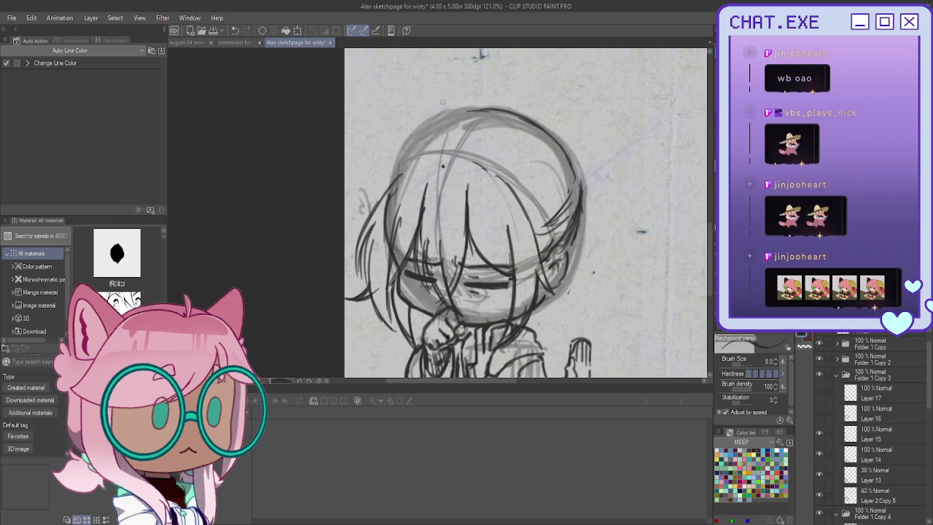
drag(429, 125, 393, 176)
drag(421, 124, 390, 188)
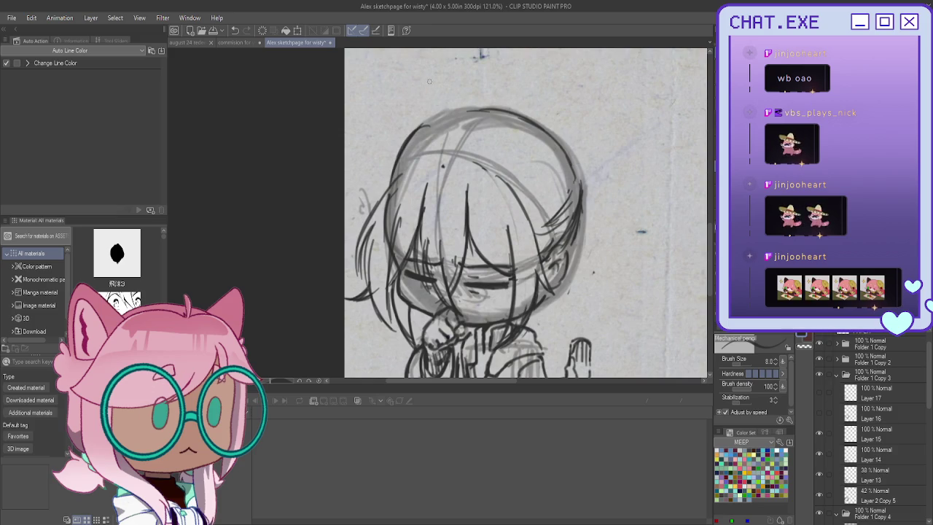
drag(471, 109, 427, 136)
mouse_move(556, 137)
mouse_down()
mouse_move(548, 117)
mouse_move(554, 135)
mouse_move(585, 148)
mouse_move(594, 208)
mouse_move(605, 229)
mouse_move(615, 223)
mouse_move(590, 224)
mouse_up()
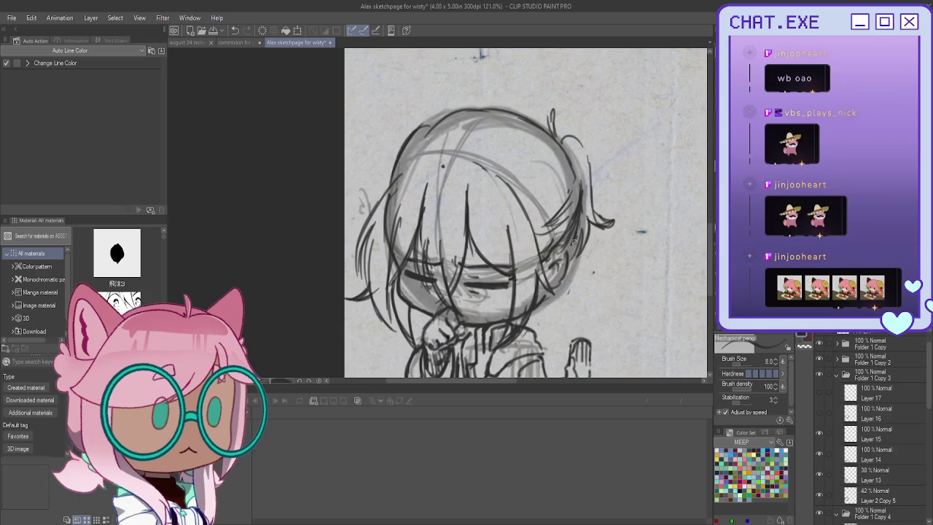
mouse_move(573, 124)
mouse_down()
mouse_move(587, 123)
mouse_move(578, 144)
mouse_up()
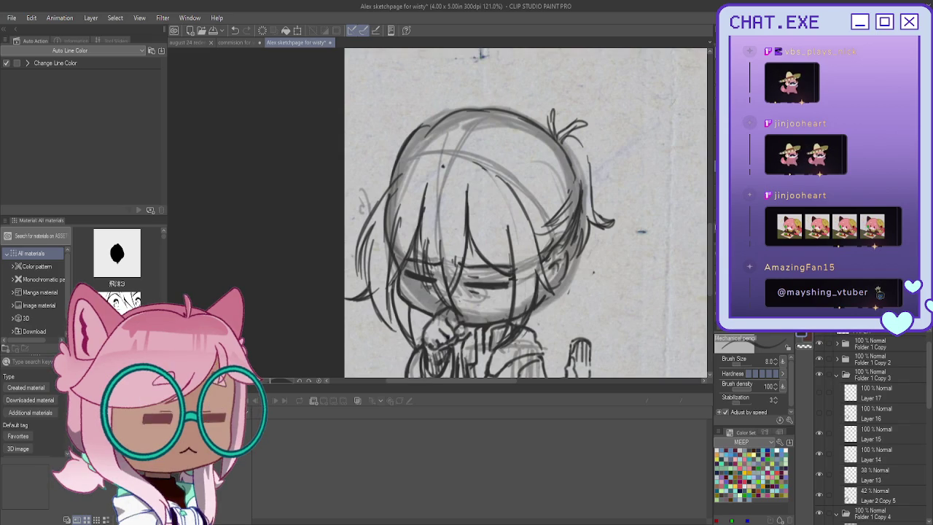
Step: Mirror the canvas view, redraw the hair tuft, and zoom out on the chibi
key(h)
scroll(282, 119, up, 2)
key(ctrl+z)
key(ctrl+z)
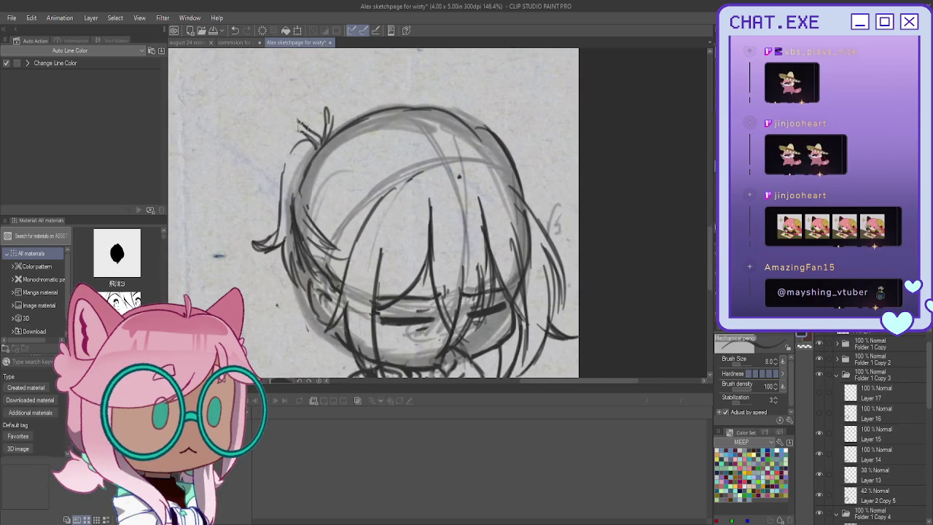
mouse_move(322, 140)
mouse_down()
mouse_move(292, 119)
mouse_move(312, 145)
mouse_move(289, 171)
mouse_move(329, 109)
mouse_up()
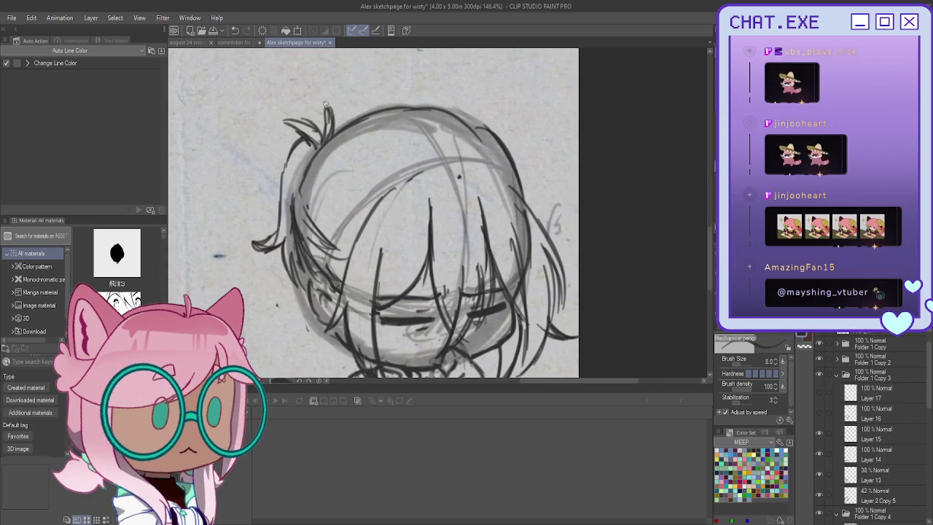
key(ctrl+minus)
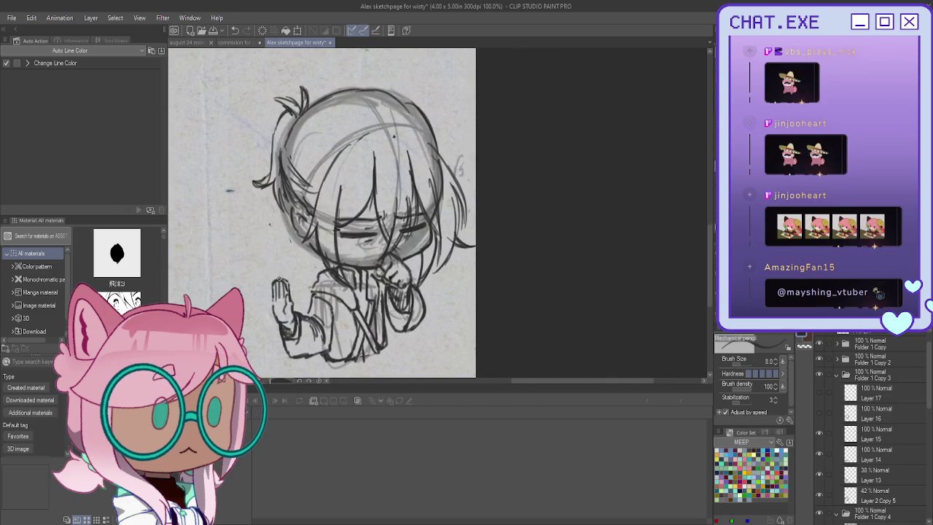
scroll(279, 280, up, 2)
Step: Add side hair strands and small strokes by the lower face, then unflip the canvas
mouse_move(281, 210)
mouse_down()
mouse_move(261, 226)
mouse_move(298, 228)
mouse_move(306, 245)
mouse_up()
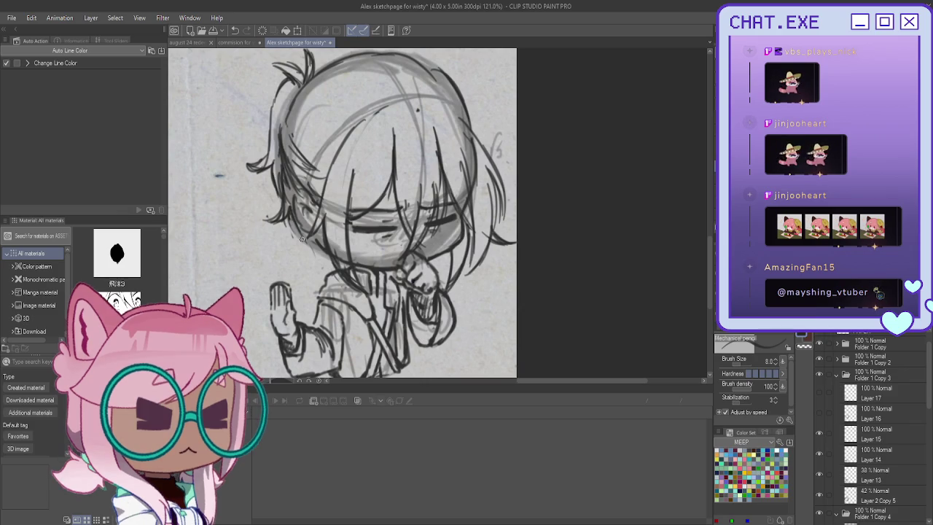
drag(306, 246, 322, 284)
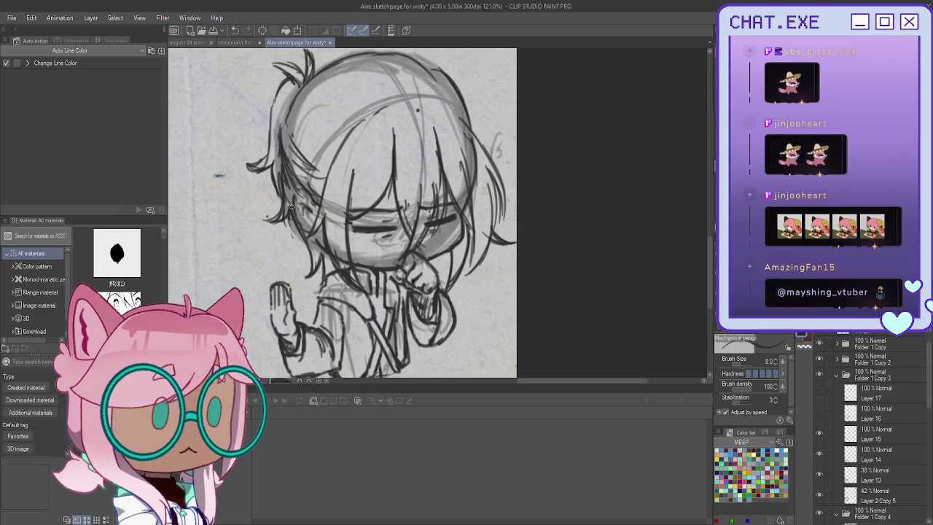
drag(321, 248, 316, 264)
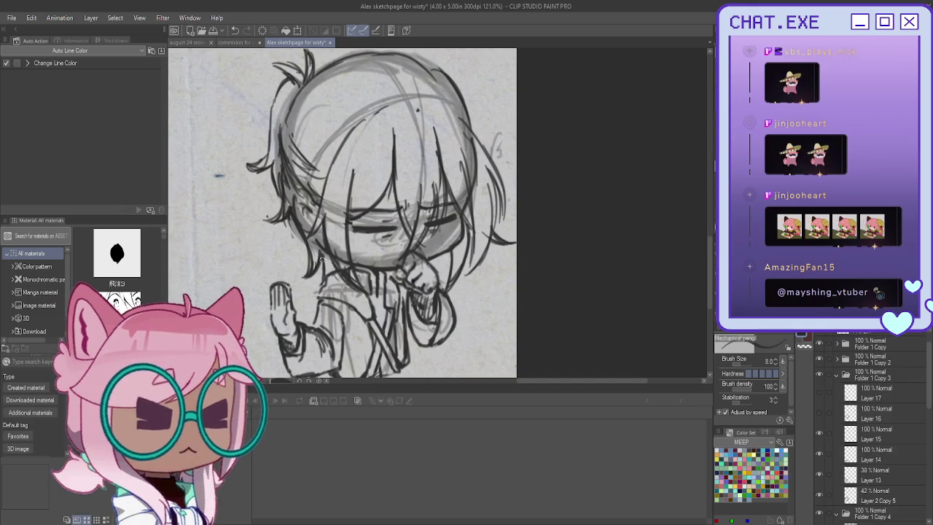
key(h)
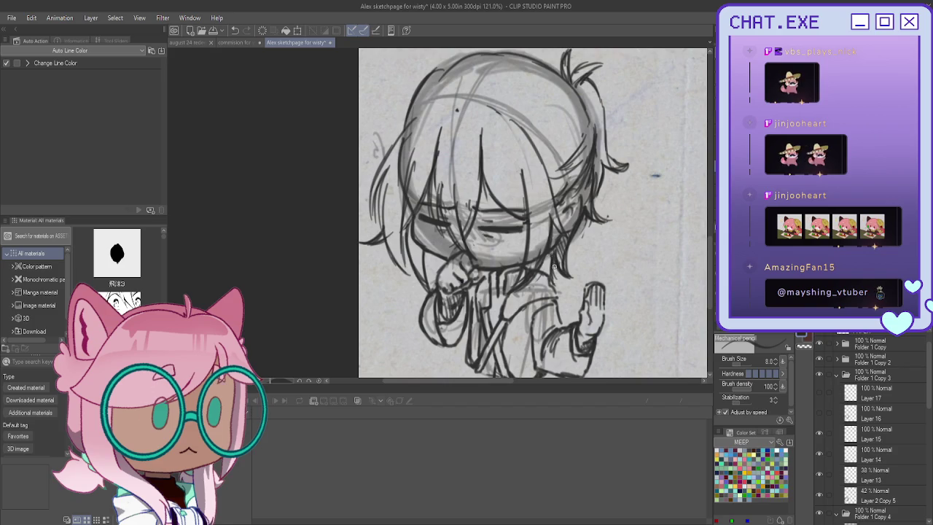
Step: Select Layer 27 in Folder 1 Copy 4 from the Layers panel
scroll(517, 218, down, 3)
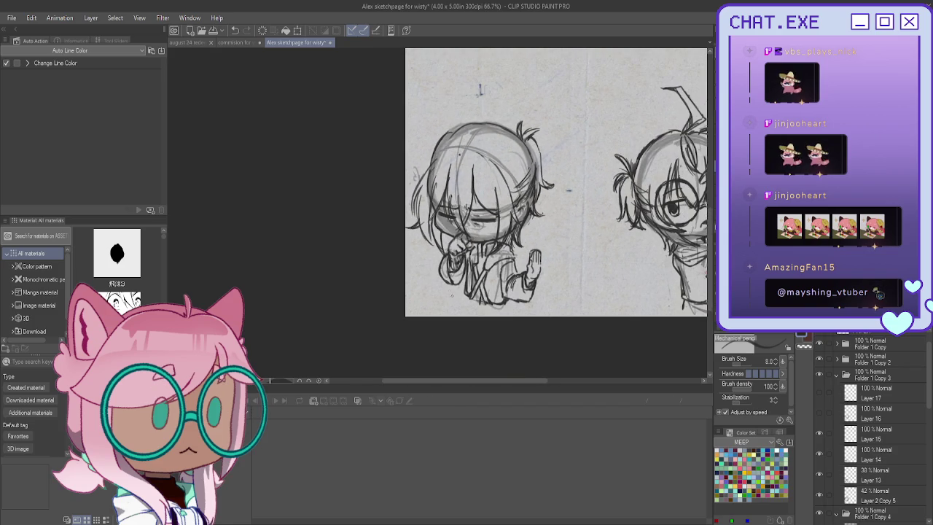
scroll(459, 154, up, 2)
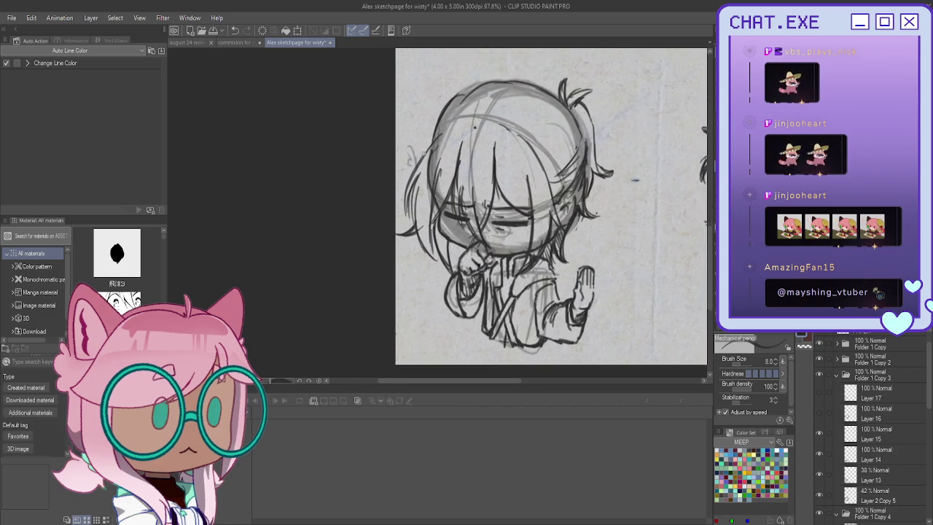
scroll(424, 169, up, 1)
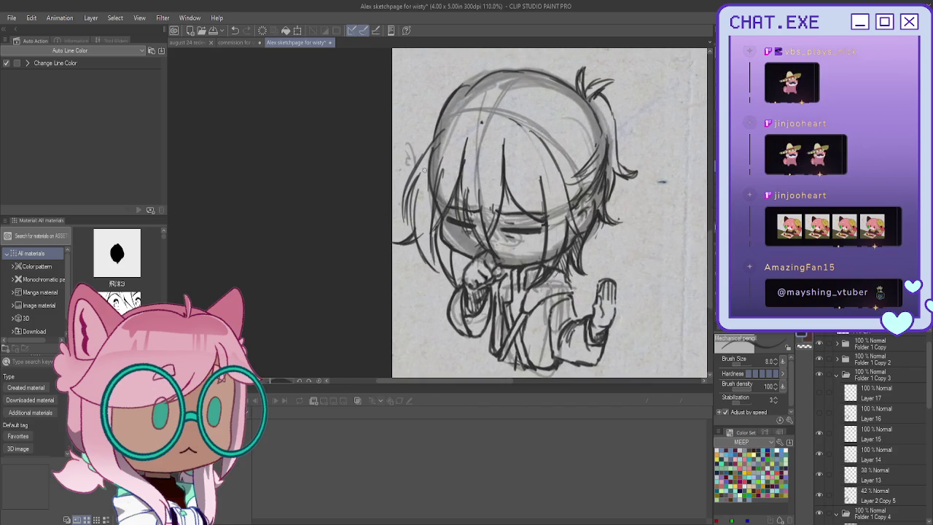
scroll(825, 419, down, 5)
click(827, 421)
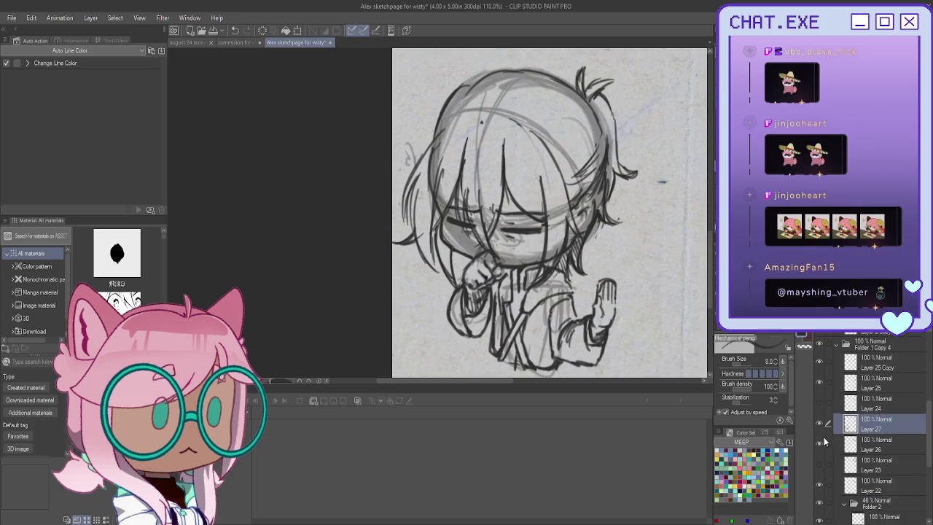
Step: On Layer 27, draw long lines down the head's left side and darken the hair's edge near the hand
click(819, 423)
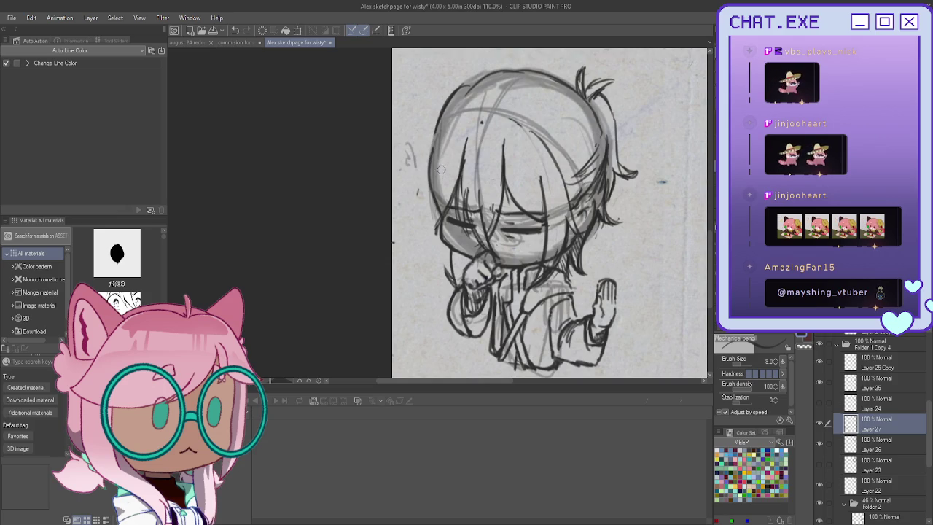
drag(447, 125, 421, 206)
mouse_move(429, 155)
mouse_down()
mouse_move(417, 235)
mouse_move(437, 260)
mouse_up()
drag(436, 205, 441, 260)
drag(436, 223, 453, 276)
drag(438, 239, 460, 278)
drag(423, 240, 459, 280)
drag(435, 255, 457, 281)
Step: Darken the hair's left outer edge and redo the lines beside the chin and hand
drag(438, 138, 411, 232)
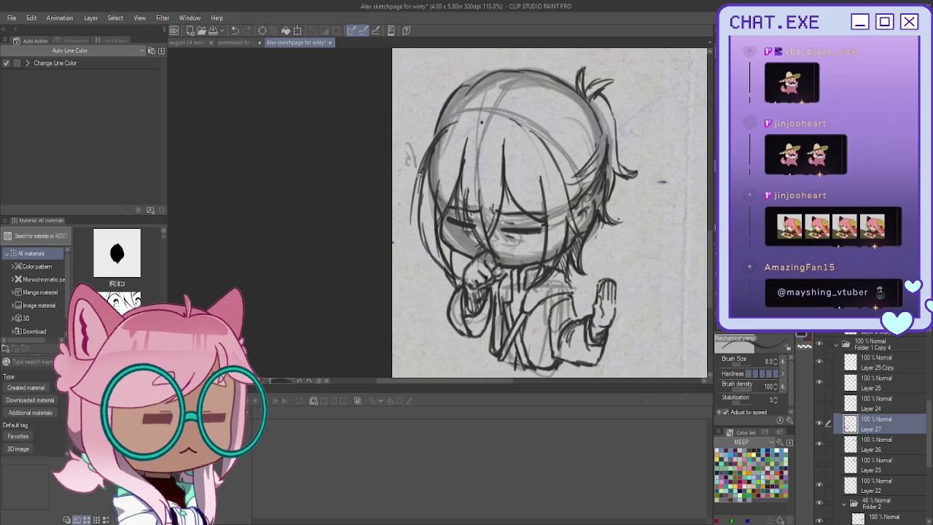
mouse_move(425, 188)
mouse_down()
mouse_move(412, 218)
mouse_move(417, 255)
mouse_move(462, 285)
mouse_up()
key(ctrl+z)
key(ctrl+z)
key(ctrl+z)
drag(445, 239, 467, 284)
drag(445, 245, 463, 283)
Step: Add strokes to the left hair strands and undo a stray stroke near the knee
scroll(408, 212, down, 3)
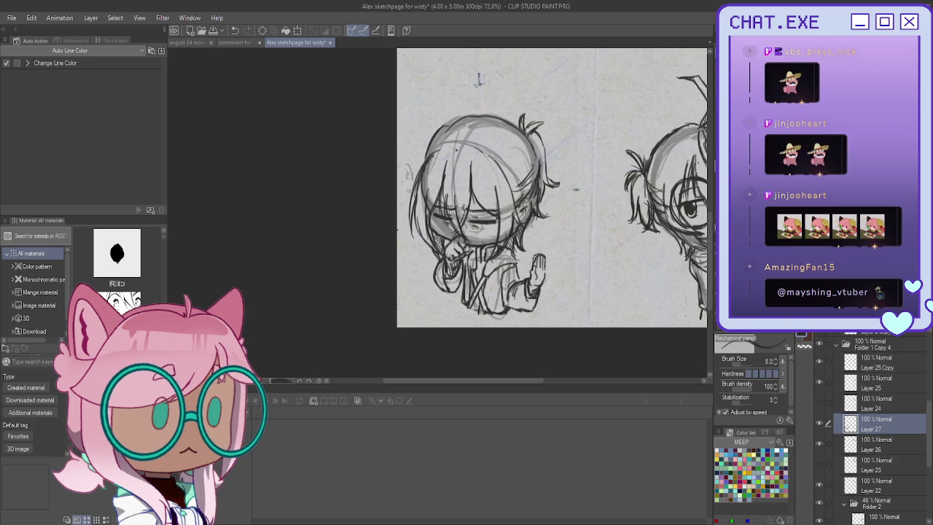
scroll(422, 213, up, 2)
drag(417, 223, 395, 241)
scroll(420, 226, down, 2)
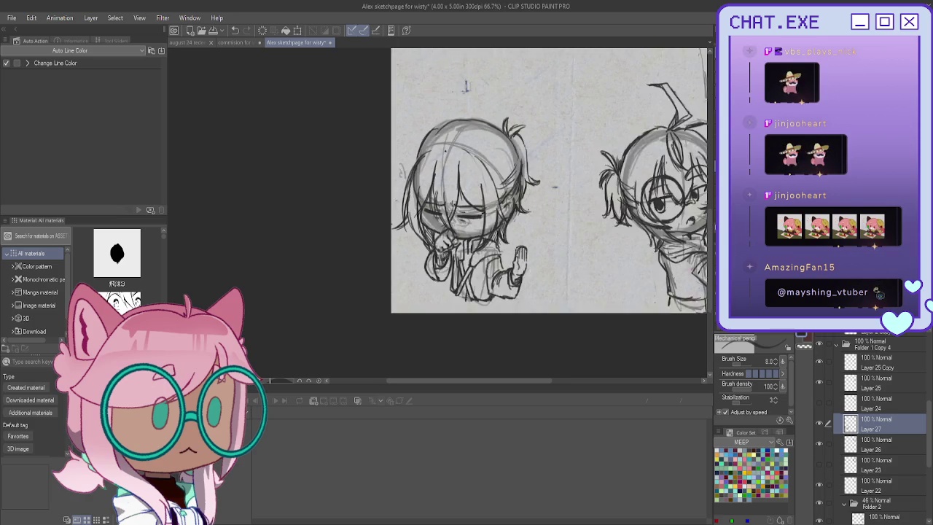
scroll(420, 226, up, 3)
scroll(420, 226, down, 3)
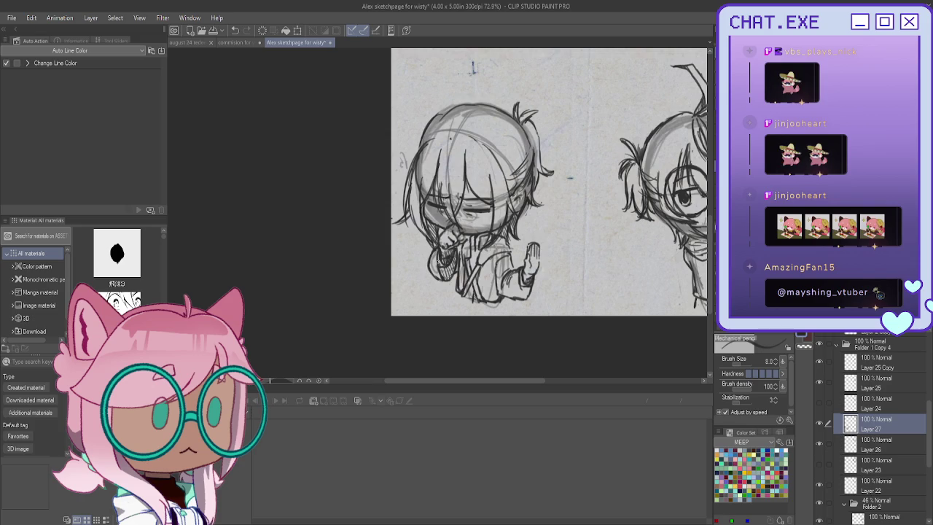
key(ctrl+z)
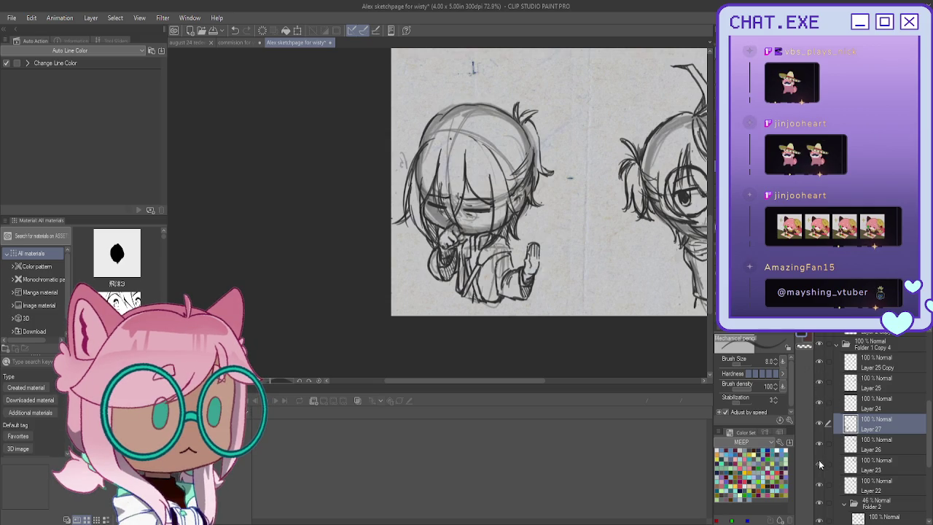
scroll(850, 408, down, 1)
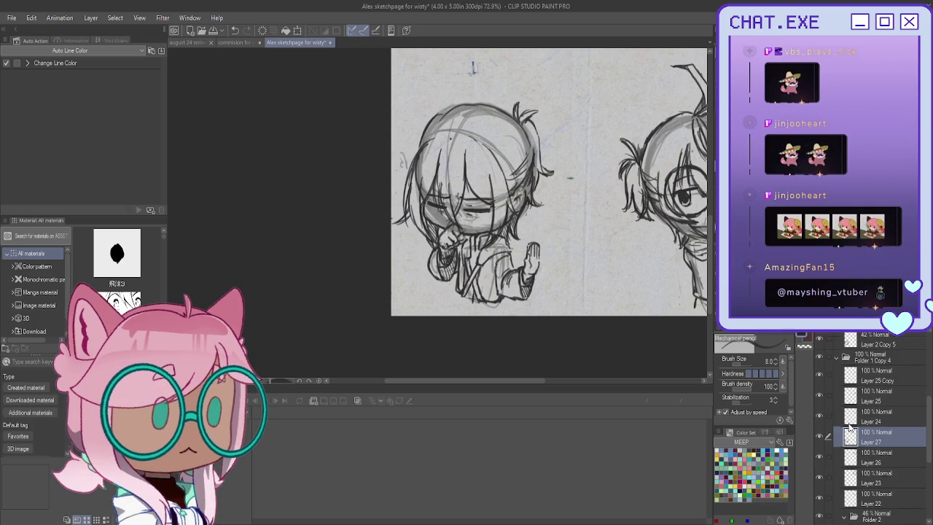
Step: Toggle Layer 27's visibility to check it, zoom out to the full page, and cancel a Transform
click(822, 333)
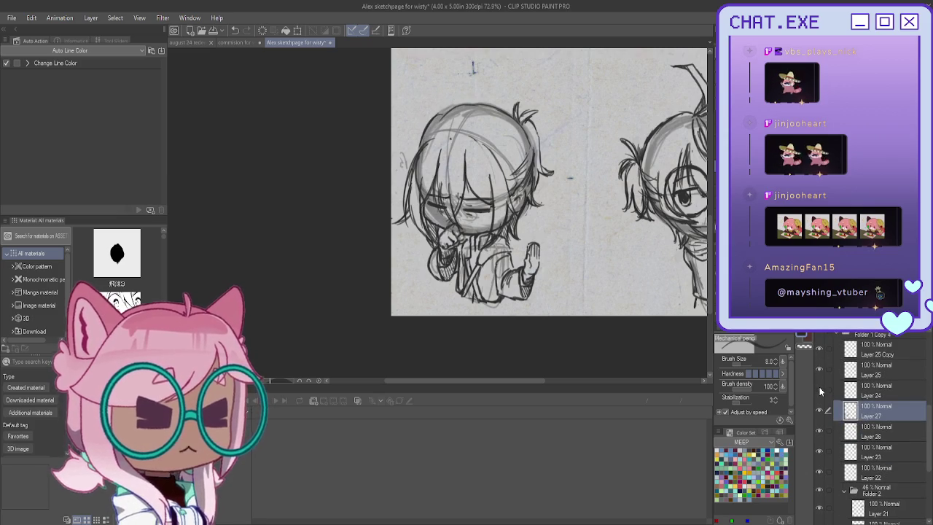
click(820, 413)
click(819, 413)
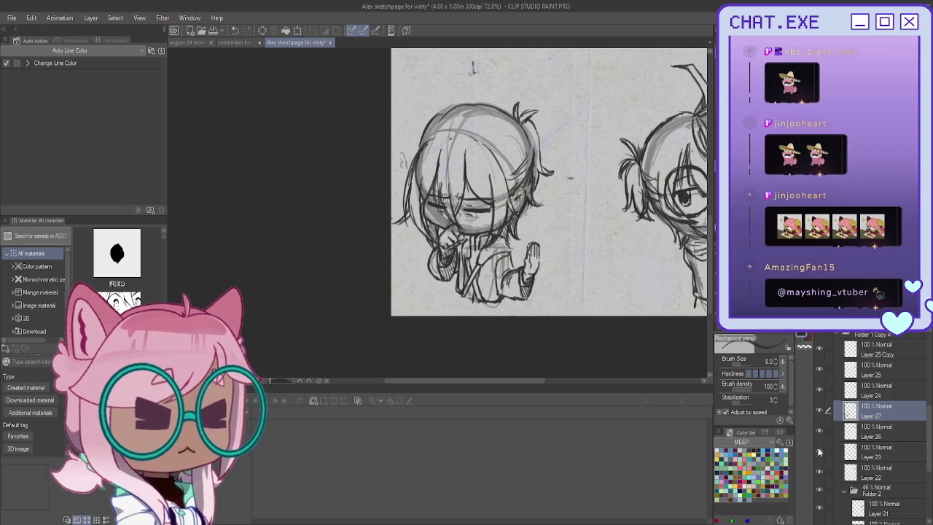
scroll(589, 240, down, 2)
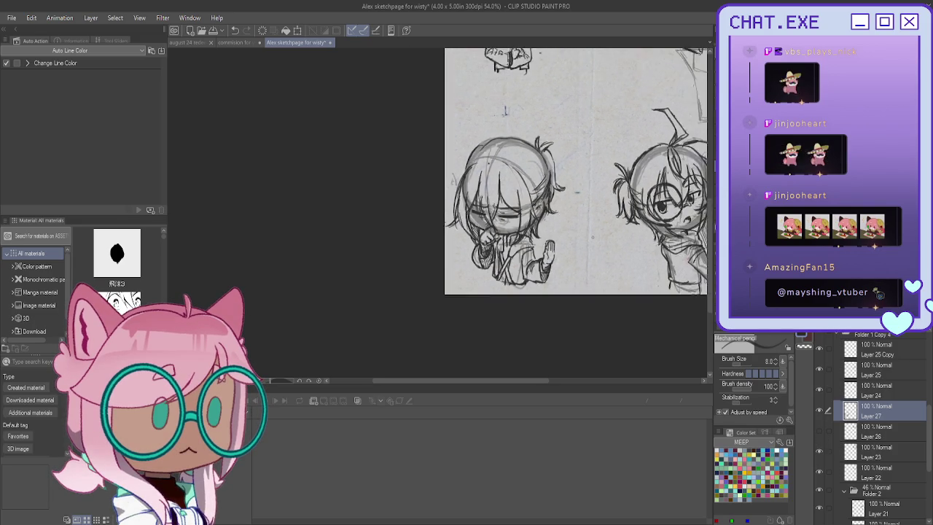
scroll(589, 240, down, 3)
mouse_move(596, 172)
mouse_down()
mouse_move(549, 177)
mouse_move(536, 190)
mouse_move(557, 185)
mouse_up()
key(ctrl+t)
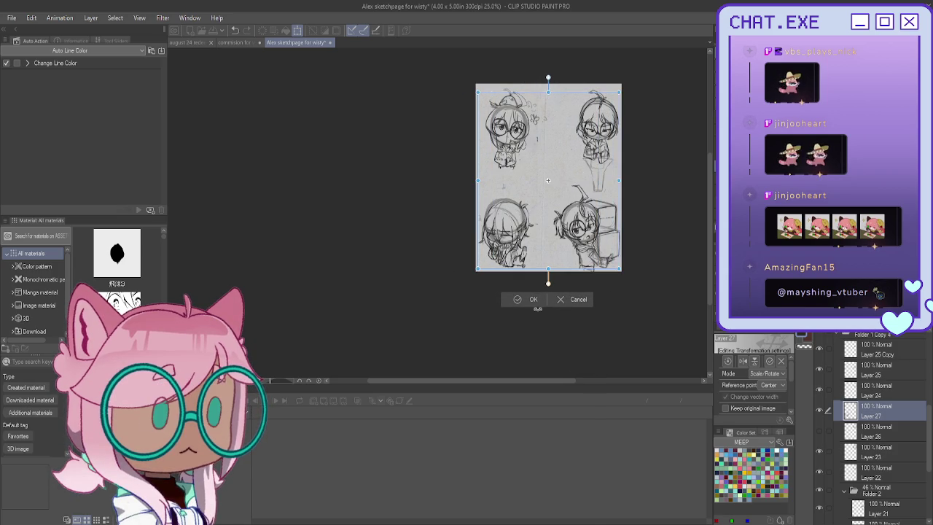
click(562, 299)
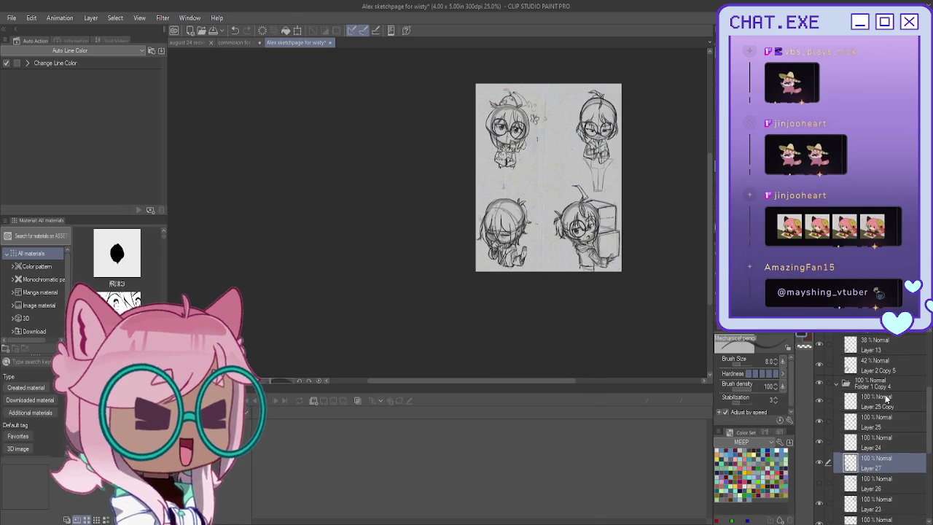
Step: Lasso the top-right chibi, copy and paste it onto a new layer, and deselect
key(m)
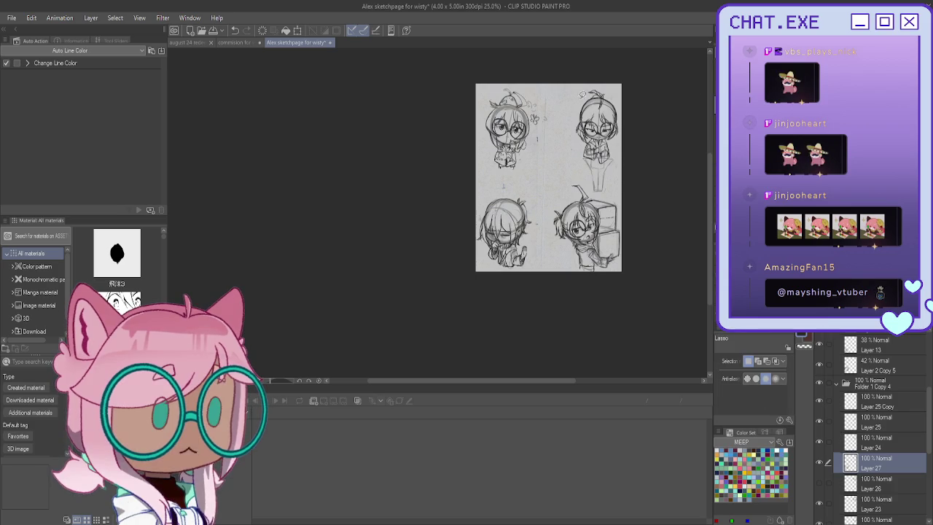
drag(629, 93, 616, 166)
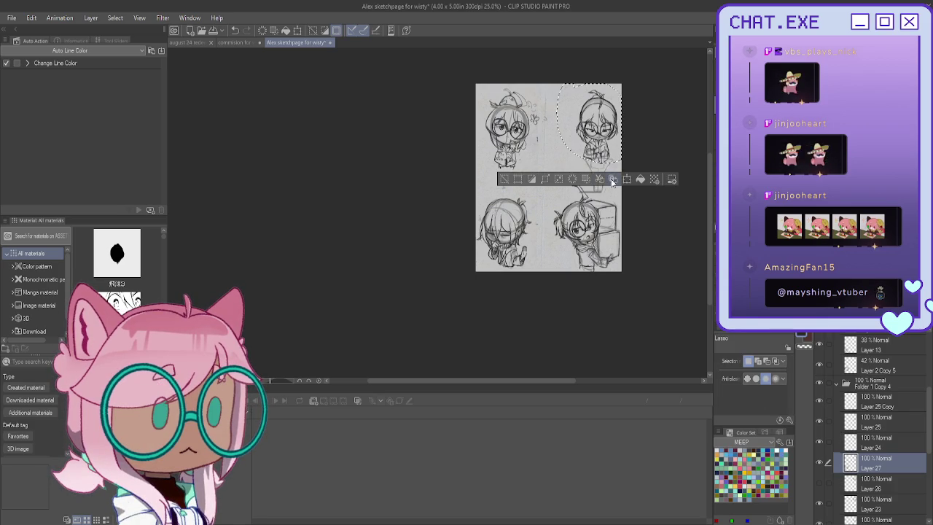
click(612, 179)
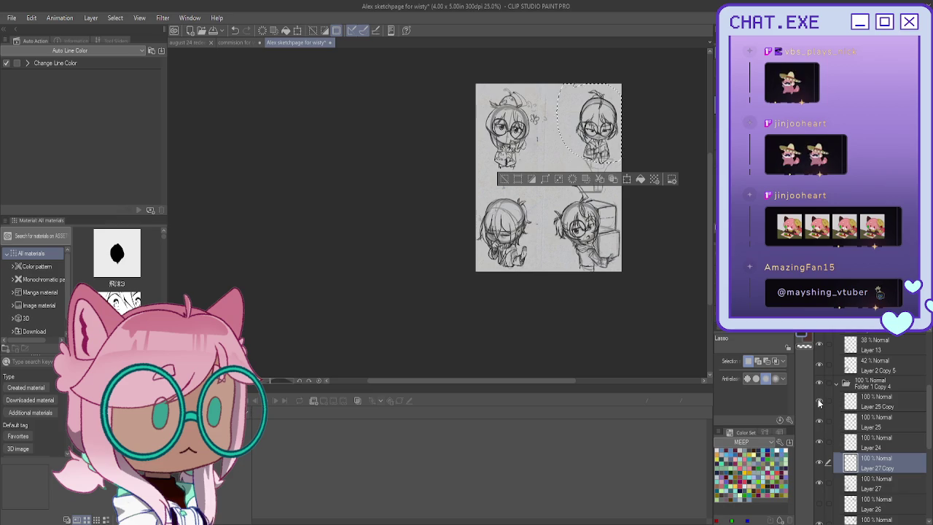
click(820, 484)
click(864, 485)
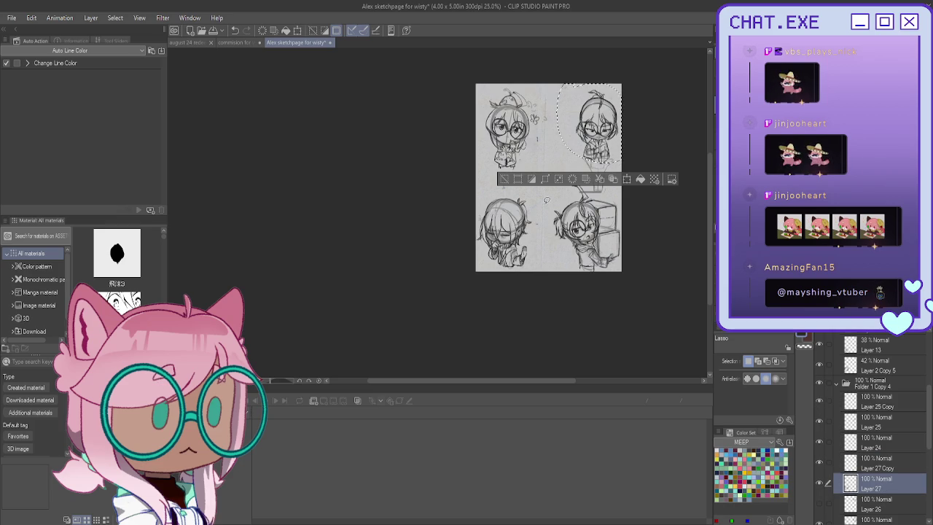
click(504, 183)
Step: Move Layer 27 into Folder 1 Copy 3 above Layer 17 and collapse the folder
mouse_move(851, 482)
mouse_down()
mouse_move(846, 335)
mouse_move(838, 385)
mouse_up()
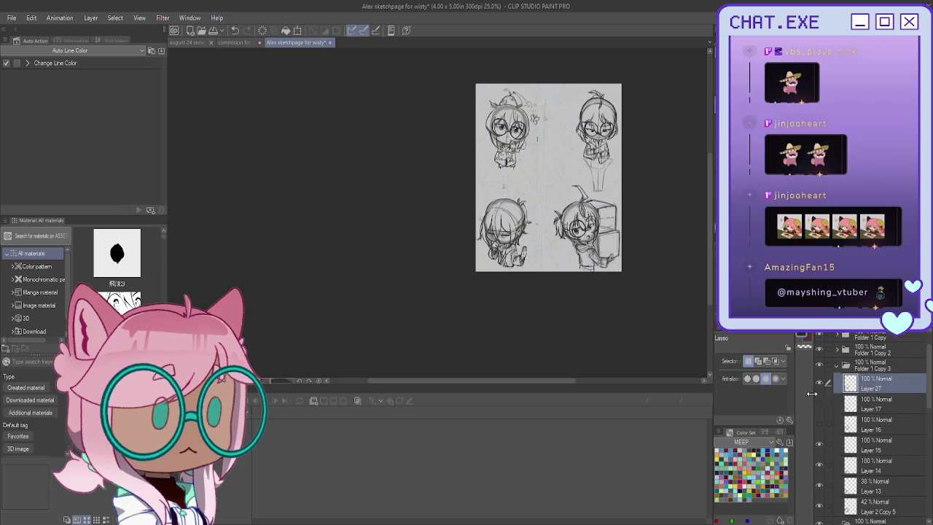
click(819, 404)
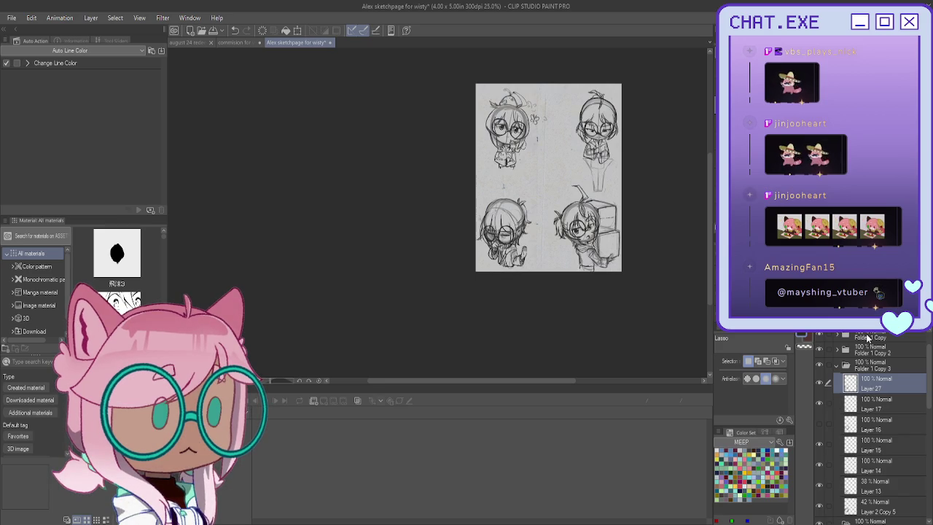
drag(547, 182, 518, 203)
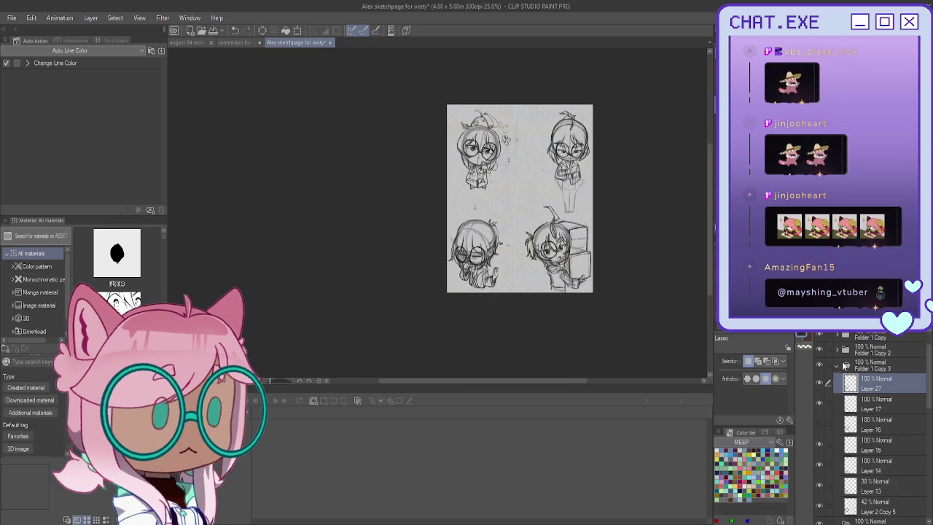
click(836, 365)
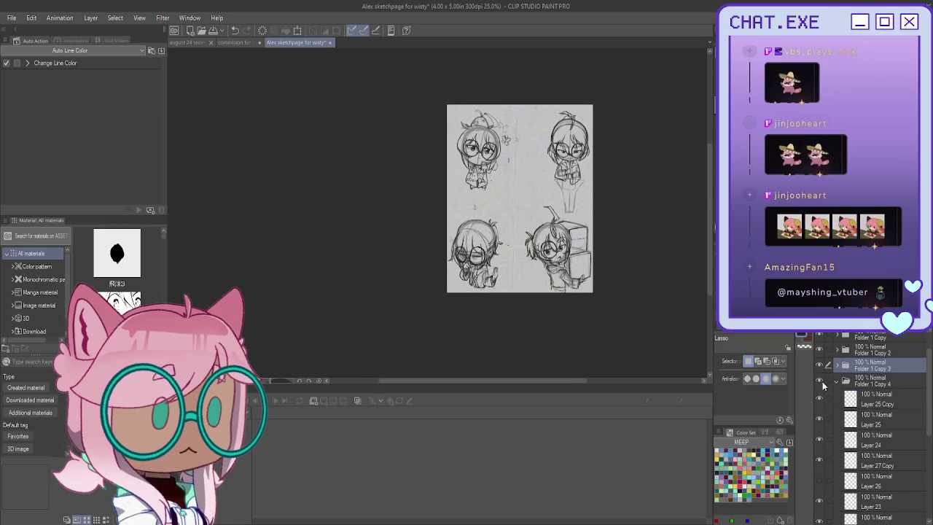
Step: Toggle the top-right and top-left sketches' visibility and expand Folder 1 Copy
click(820, 381)
click(819, 380)
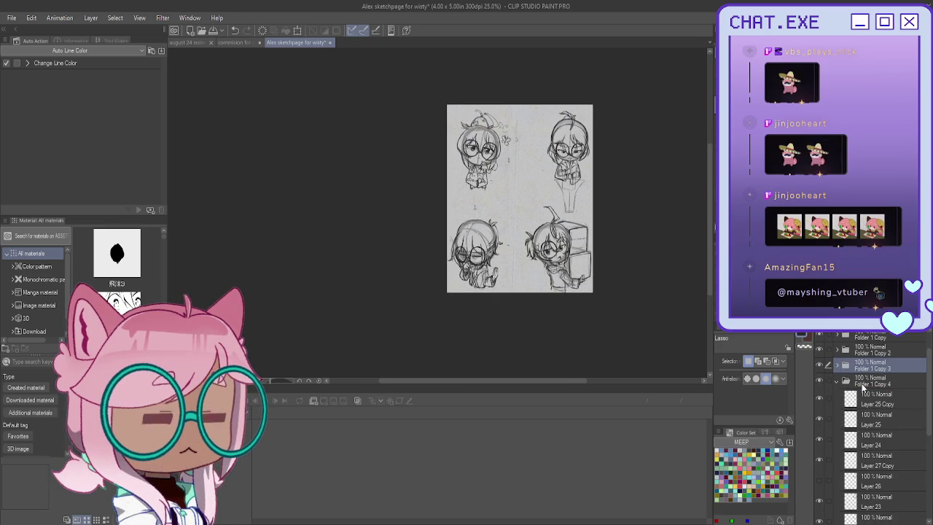
scroll(864, 388, up, 2)
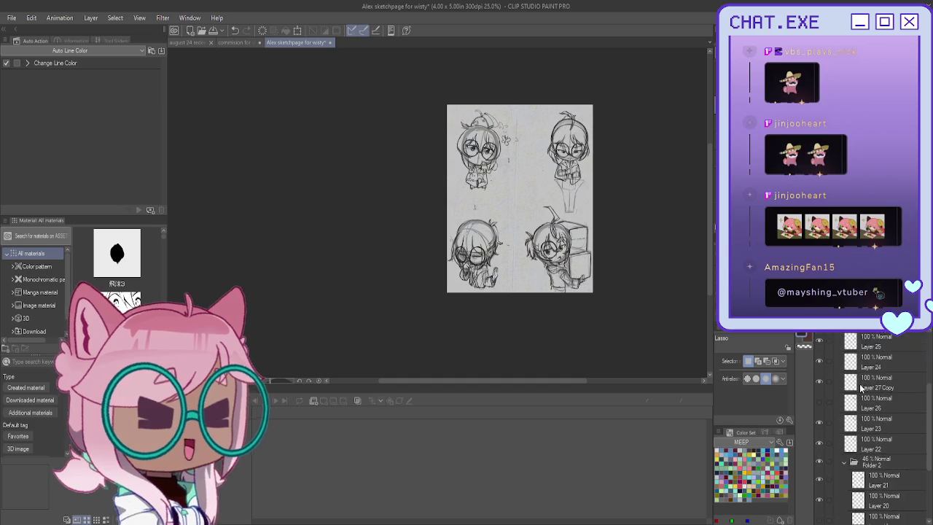
click(820, 369)
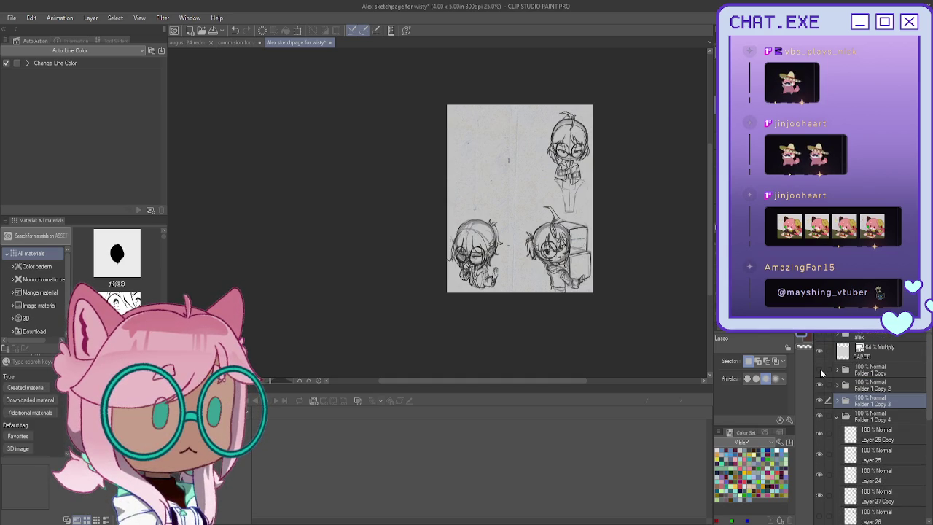
click(837, 370)
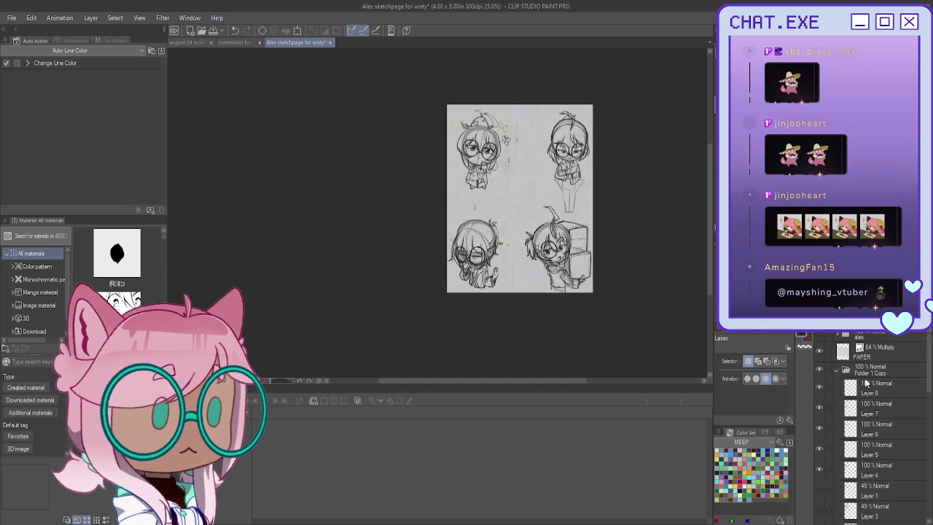
Step: Hide Layer 7 and Layer 4's old head lines, then add new Layer 28 above Layer 4
click(820, 388)
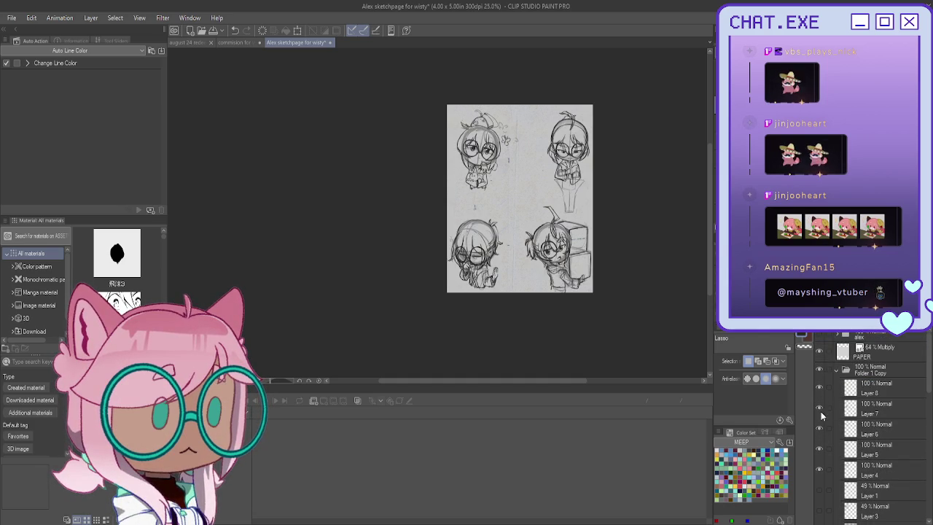
click(819, 408)
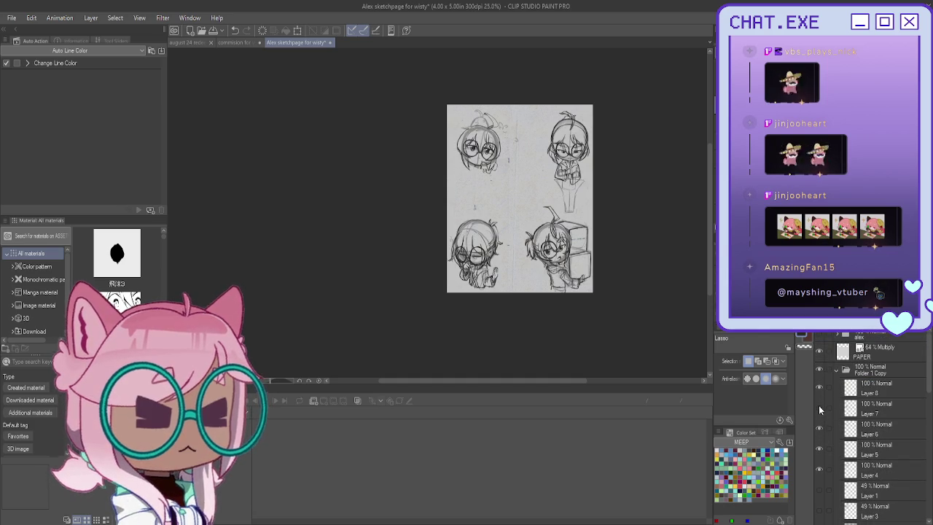
click(820, 470)
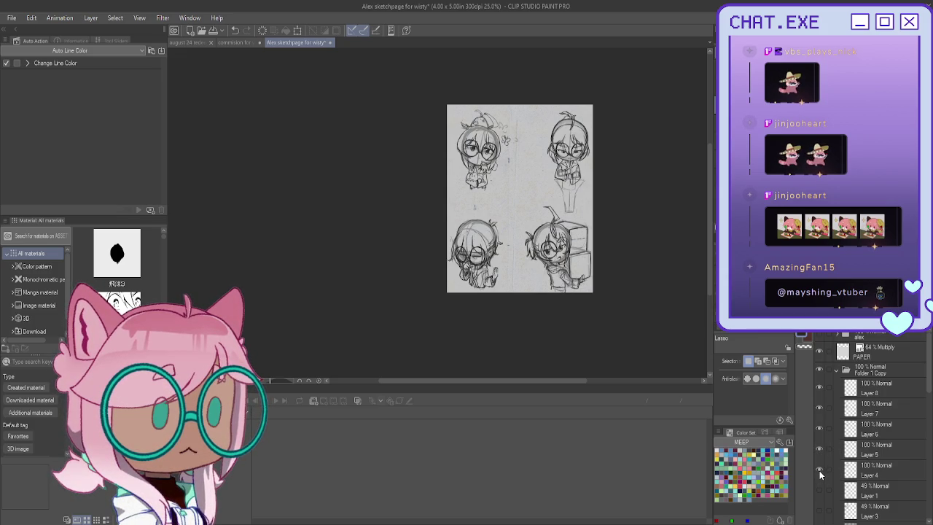
click(884, 472)
click(819, 470)
key(ctrl+shift+n)
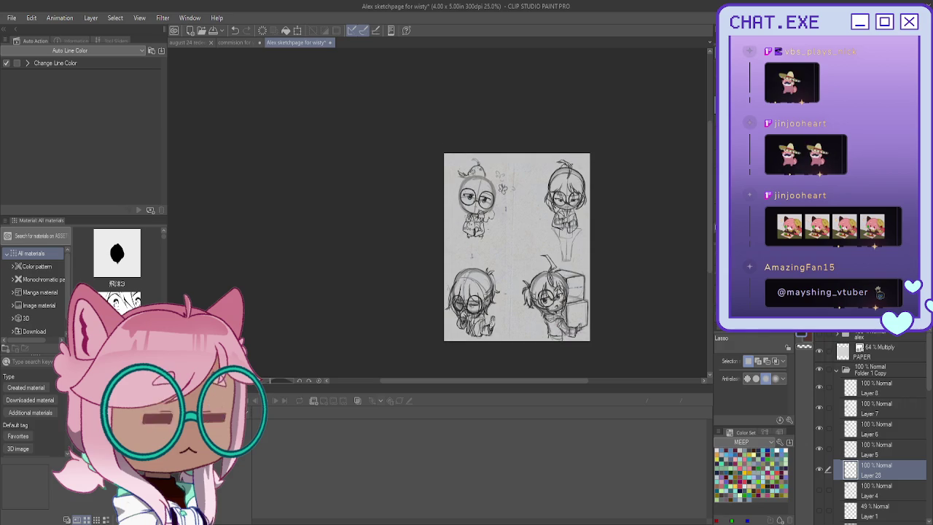
Step: Zoom to the top-left chibi and pencil two lines beside its right lens
scroll(488, 179, up, 2)
scroll(488, 179, up, 2)
scroll(488, 179, up, 2)
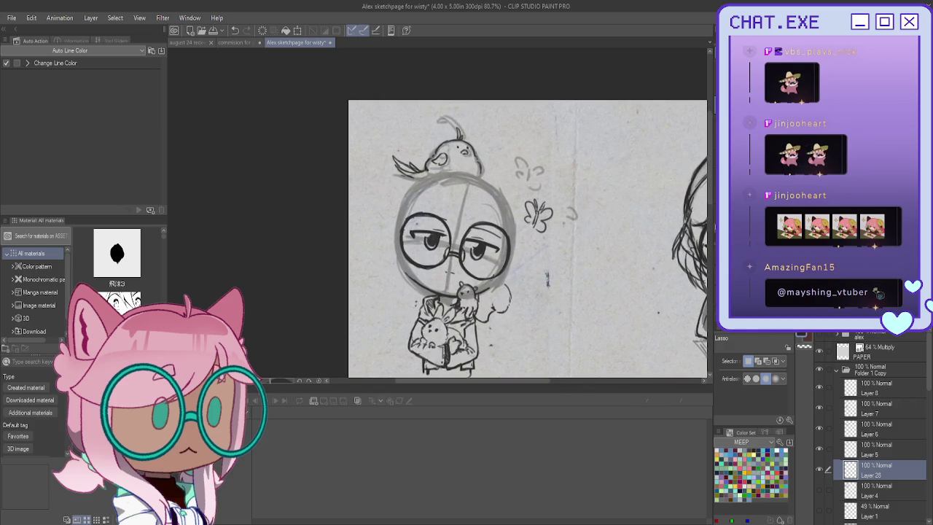
drag(466, 143, 609, 151)
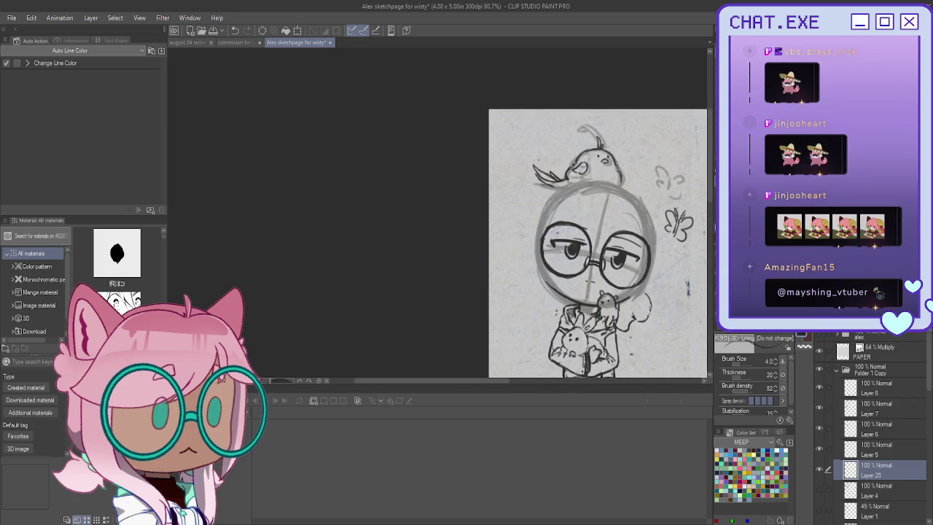
key(p)
scroll(610, 152, up, 2)
scroll(616, 182, down, 2)
scroll(623, 212, up, 3)
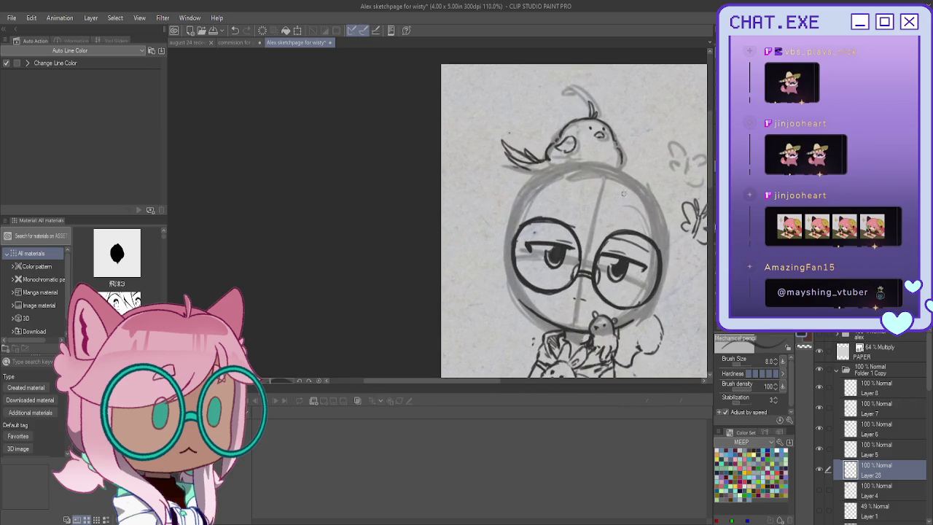
drag(631, 188, 625, 260)
drag(629, 218, 619, 255)
Step: Draw bangs over the forehead and between the glasses, then scale them down slightly
mouse_move(572, 174)
mouse_down()
mouse_move(556, 224)
mouse_move(580, 271)
mouse_up()
mouse_move(594, 239)
mouse_down()
mouse_move(586, 285)
mouse_move(610, 293)
mouse_up()
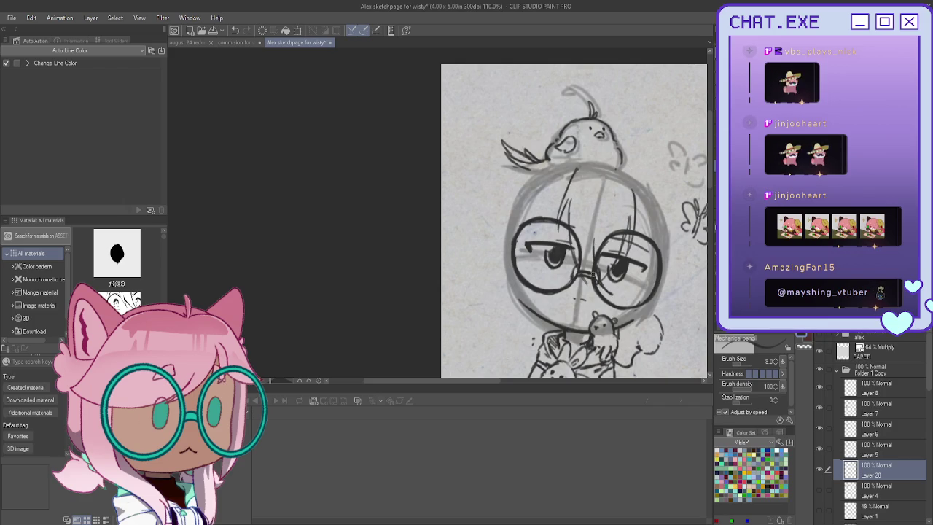
drag(567, 229, 595, 288)
drag(573, 250, 583, 275)
drag(571, 207, 576, 261)
key(ctrl+t)
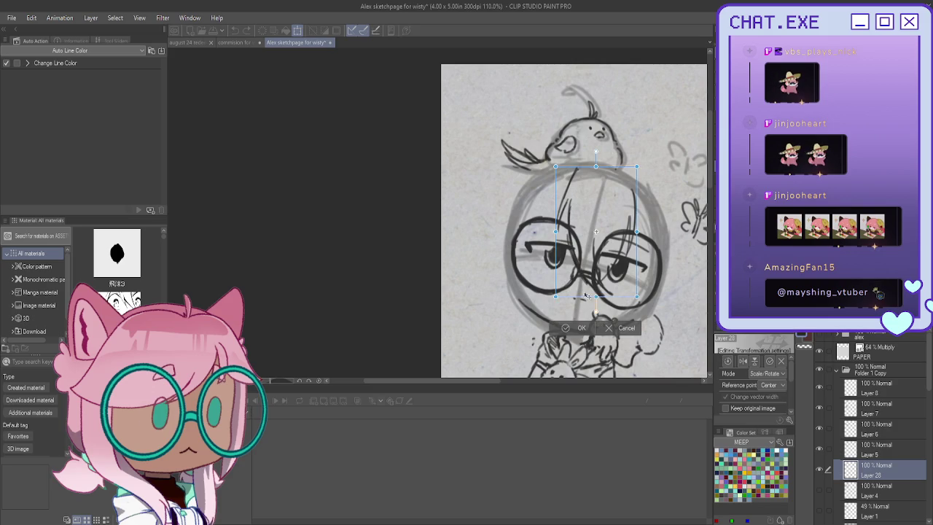
drag(595, 282, 595, 279)
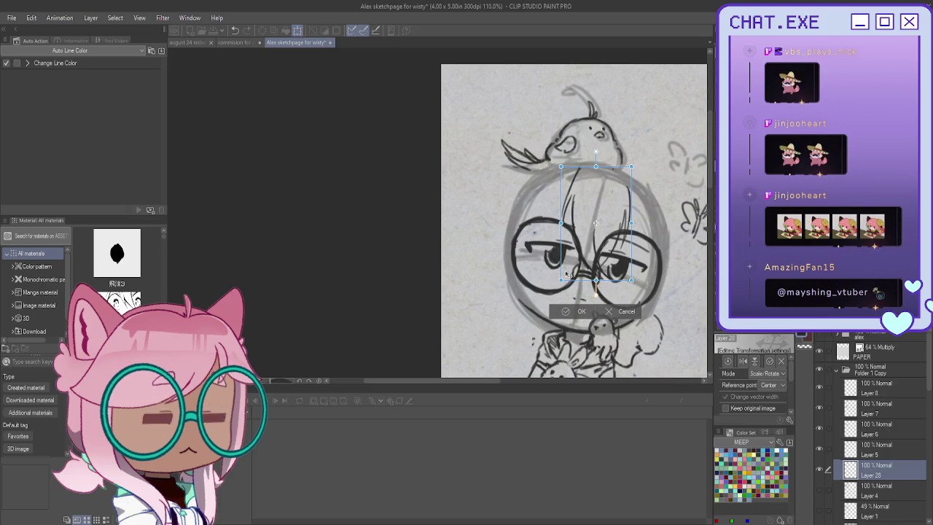
key(Return)
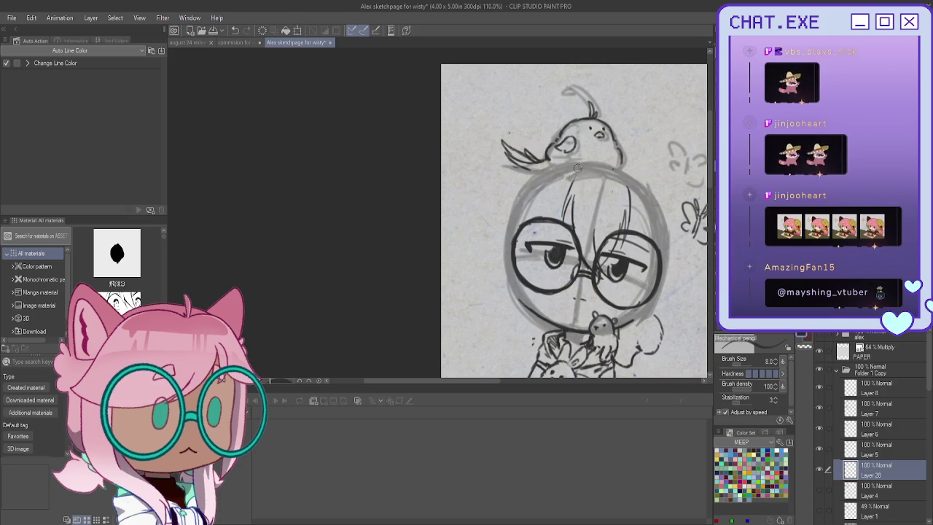
Step: Add a curved forehead strand and hair along the head's right side, undoing the shoulder strokes
drag(583, 167, 565, 194)
mouse_move(639, 180)
mouse_down()
mouse_move(661, 203)
mouse_move(673, 246)
mouse_up()
drag(662, 213, 673, 271)
drag(671, 229, 671, 309)
drag(670, 277, 668, 324)
drag(667, 289, 645, 344)
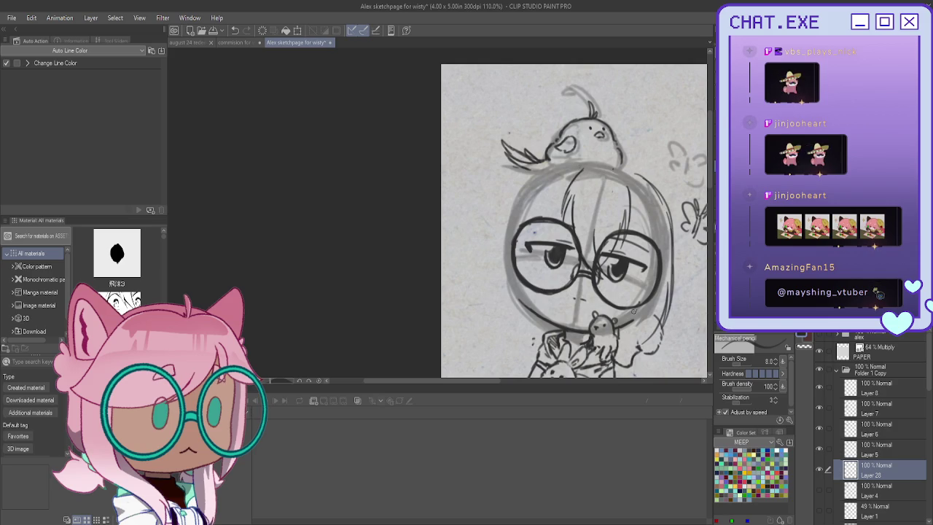
key(ctrl+z)
key(ctrl+z)
key(ctrl+z)
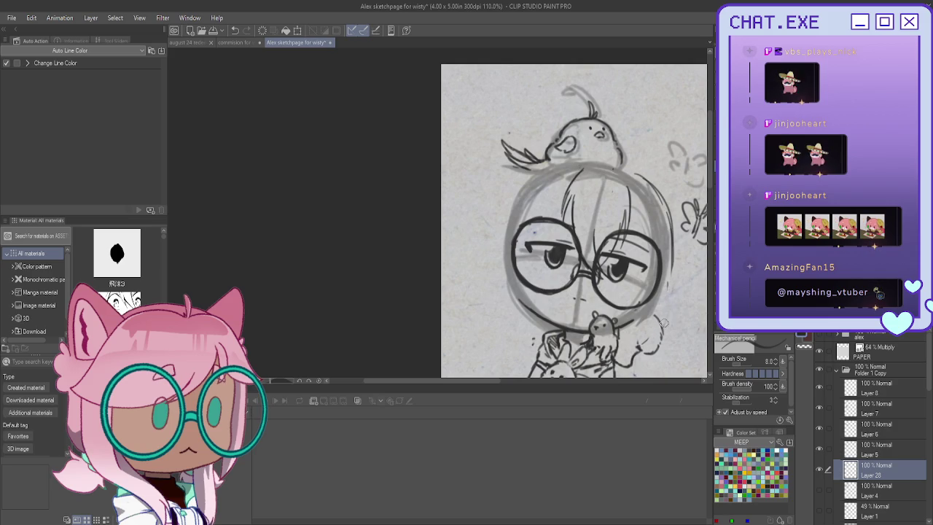
scroll(572, 238, down, 2)
scroll(571, 237, down, 2)
scroll(572, 237, down, 1)
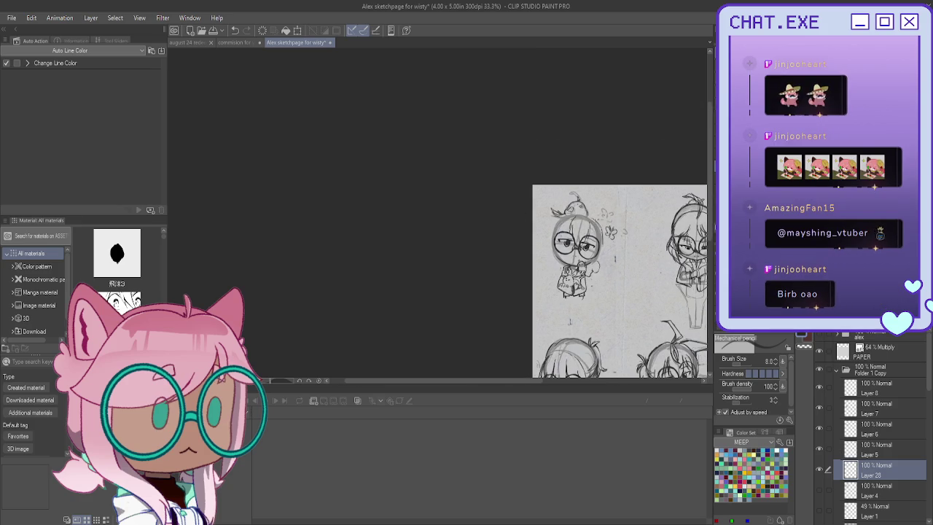
Step: Zoom in on the top-left chibi and darken the right edge of its head outline
drag(620, 277, 538, 140)
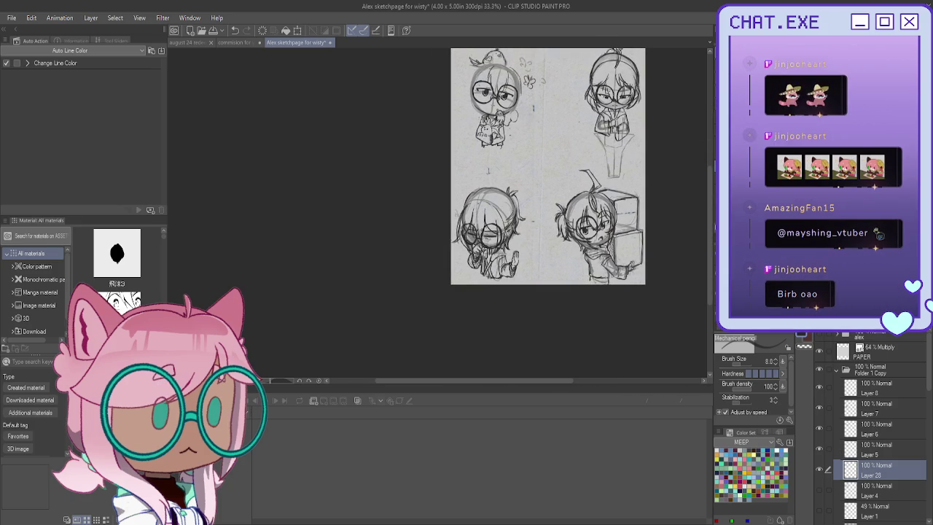
drag(547, 168, 601, 314)
scroll(554, 246, up, 1)
scroll(555, 246, up, 1)
scroll(554, 246, up, 1)
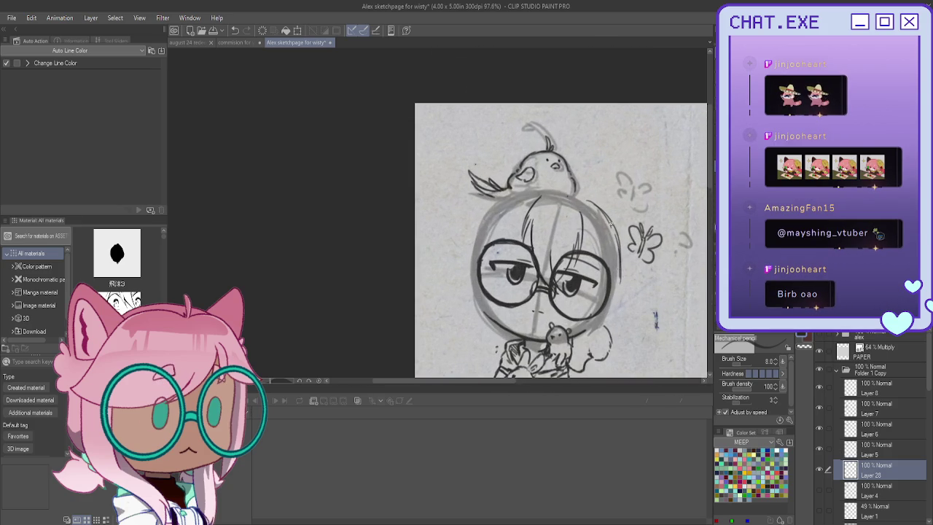
drag(588, 202, 621, 257)
drag(619, 217, 614, 282)
drag(619, 241, 618, 325)
drag(619, 258, 616, 315)
mouse_move(616, 282)
mouse_down()
mouse_move(610, 325)
mouse_move(597, 335)
mouse_up()
Step: Add dark strokes in the hair, beside the glasses, and on the hair's left side
drag(593, 227, 579, 345)
mouse_move(595, 305)
mouse_down()
mouse_move(583, 353)
mouse_move(588, 345)
mouse_up()
drag(495, 204, 478, 248)
mouse_move(525, 207)
mouse_down()
mouse_move(487, 241)
mouse_move(505, 233)
mouse_move(496, 245)
mouse_move(469, 254)
mouse_up()
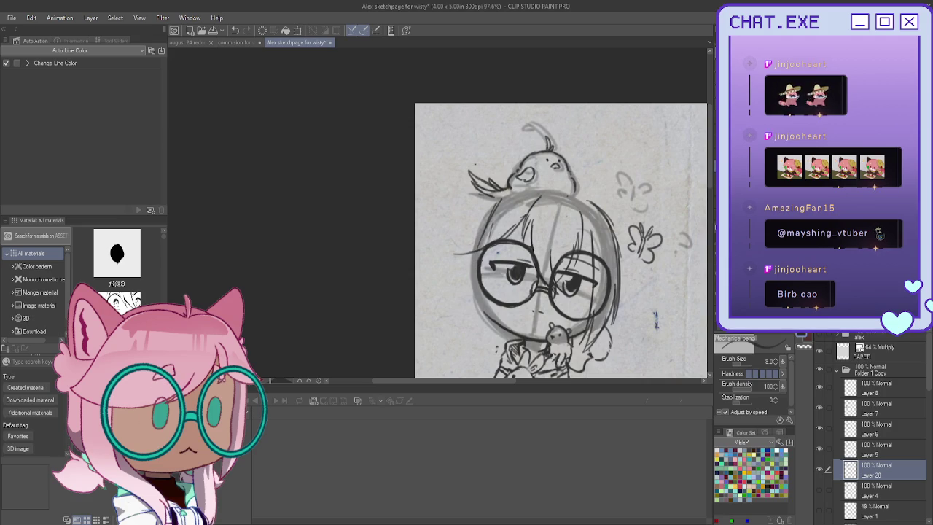
Step: Mirror the canvas and draw three hair strands sweeping out from the head
key(h)
scroll(365, 230, up, 2)
drag(377, 235, 428, 253)
mouse_move(371, 216)
mouse_down()
mouse_move(417, 249)
mouse_move(435, 246)
mouse_up()
drag(371, 237, 437, 249)
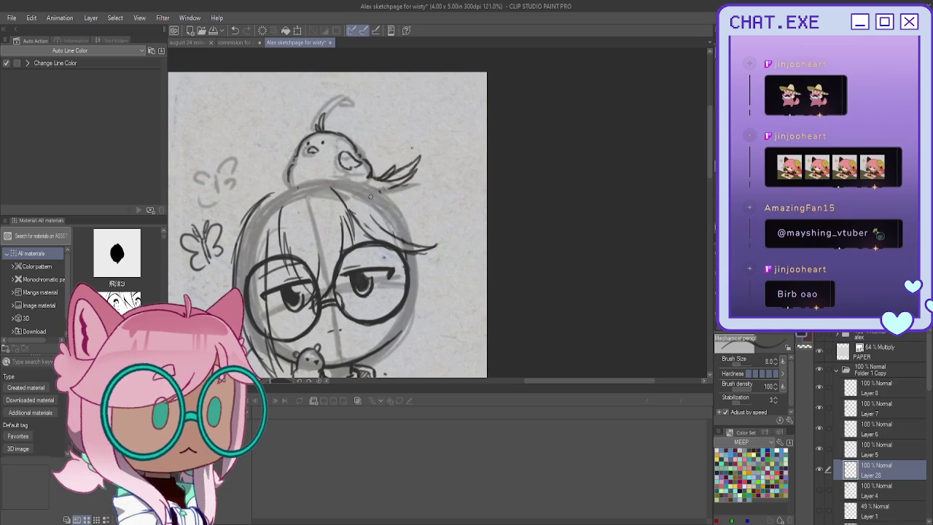
Step: Retrace the left side of the top-left chibi's head, undoing a stray stroke
scroll(370, 197, up, 1)
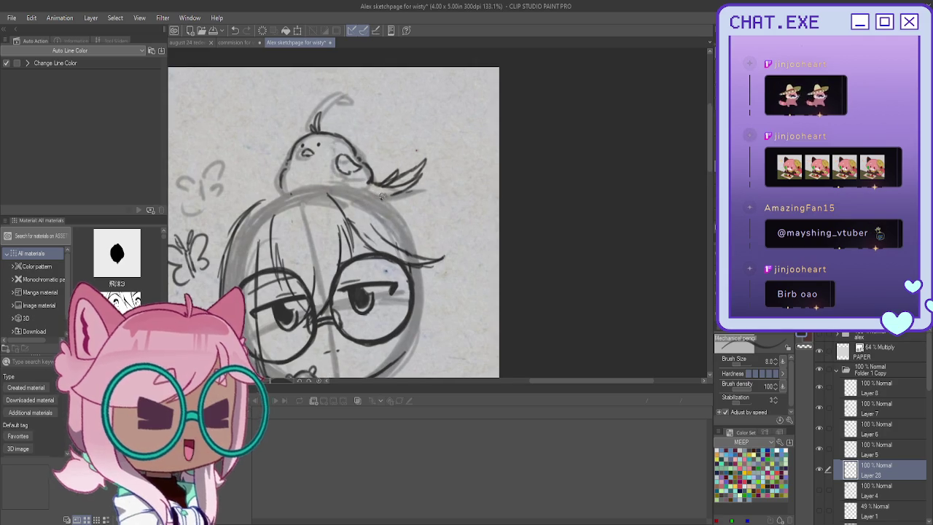
drag(400, 217, 418, 331)
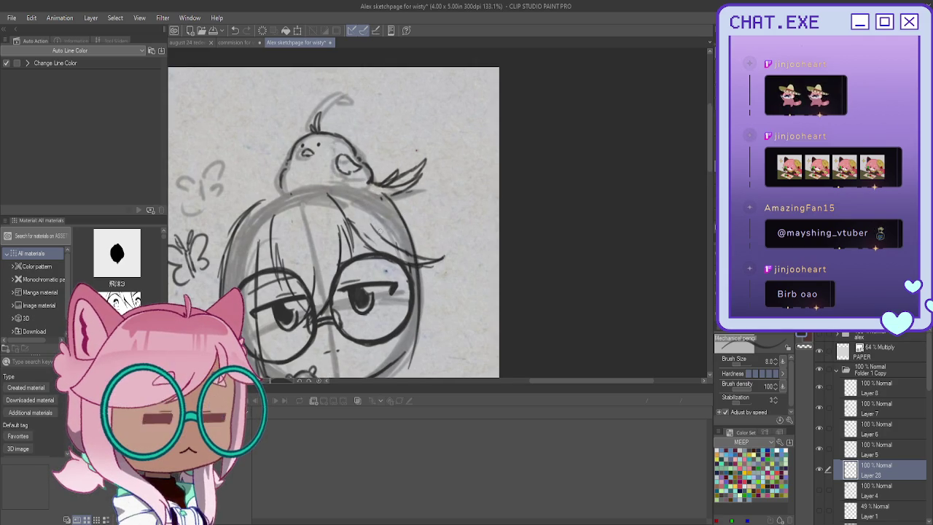
drag(254, 253, 462, 291)
scroll(461, 292, down, 4)
scroll(461, 291, up, 1)
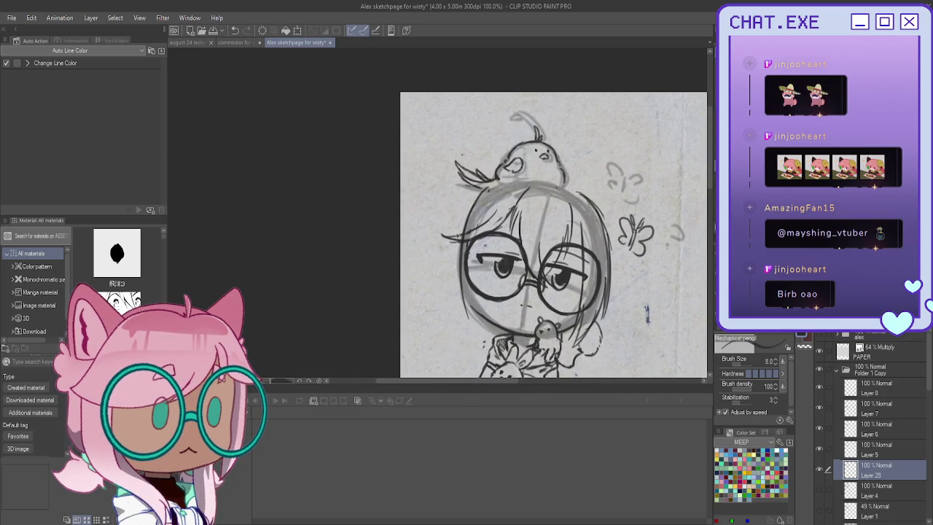
mouse_move(477, 199)
mouse_down()
mouse_move(459, 236)
mouse_move(460, 284)
mouse_up()
drag(456, 229, 476, 324)
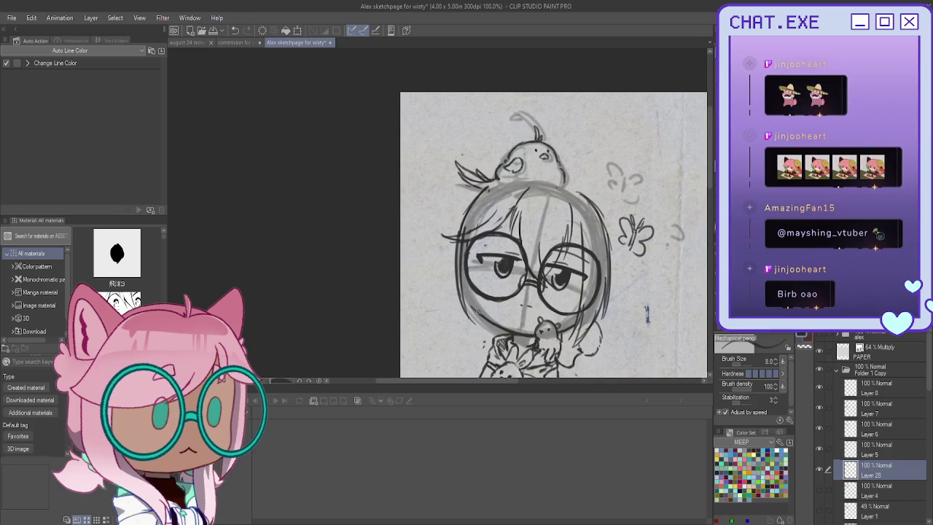
drag(471, 200, 452, 289)
key(ctrl+z)
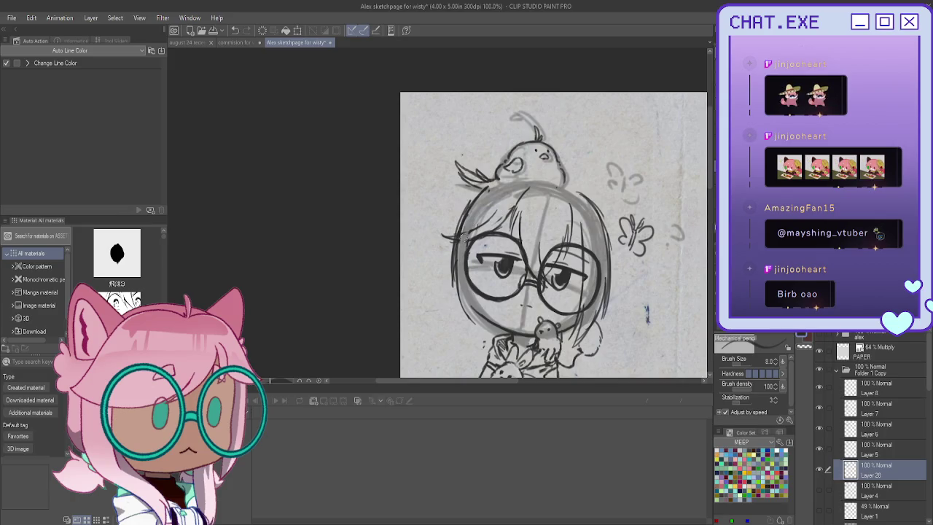
Step: Redraw the left face outline and cheek line, undoing the unwanted strokes
drag(486, 212, 487, 295)
drag(479, 266, 483, 292)
key(ctrl+z)
drag(453, 252, 478, 309)
drag(461, 279, 491, 323)
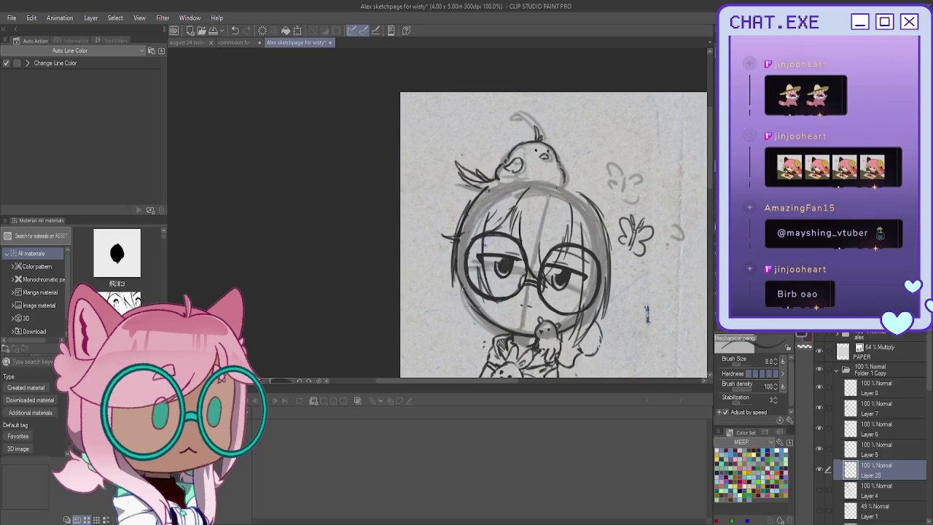
drag(478, 272, 493, 330)
drag(457, 267, 500, 337)
key(ctrl+z)
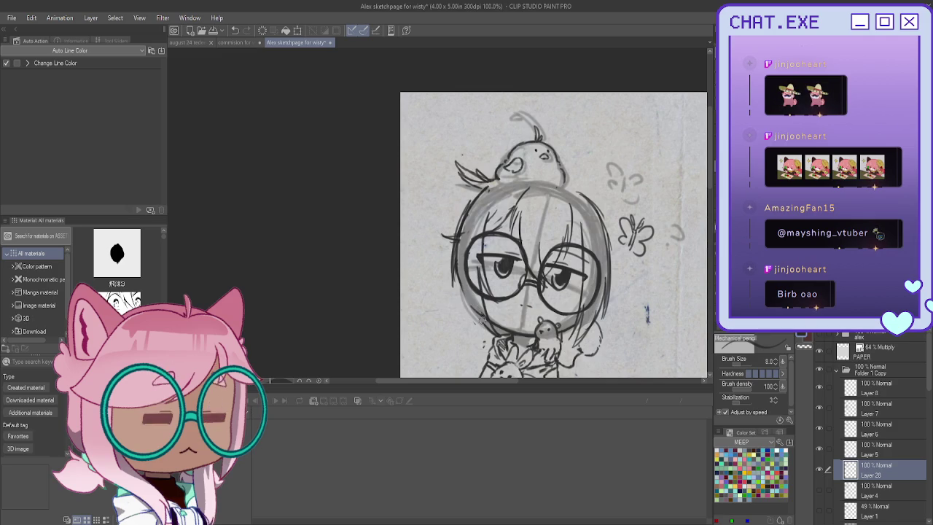
key(ctrl+z)
key(ctrl+z)
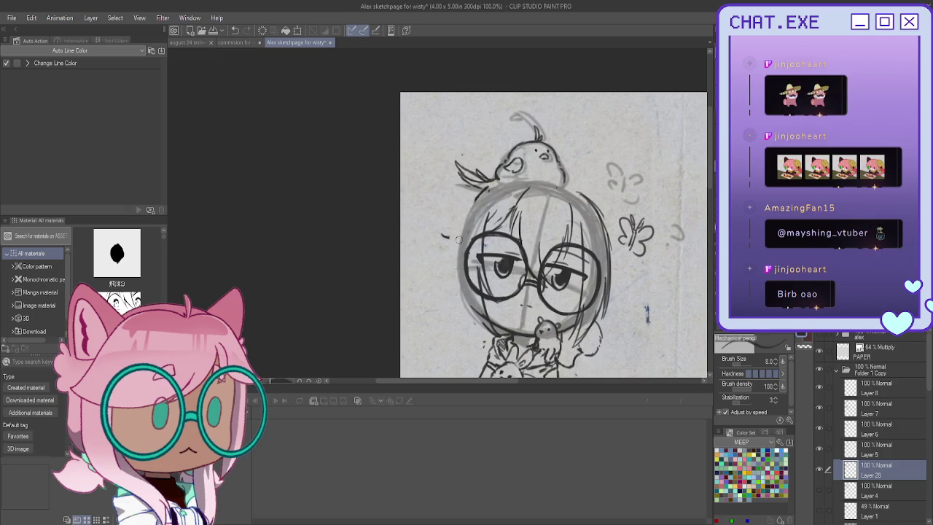
Step: Redraw the left face outline and extend it down toward the chin
drag(474, 201, 455, 270)
mouse_move(463, 223)
mouse_down()
mouse_move(457, 295)
mouse_move(471, 319)
mouse_move(502, 340)
mouse_up()
drag(462, 299, 493, 333)
drag(454, 267, 464, 308)
drag(462, 305, 492, 334)
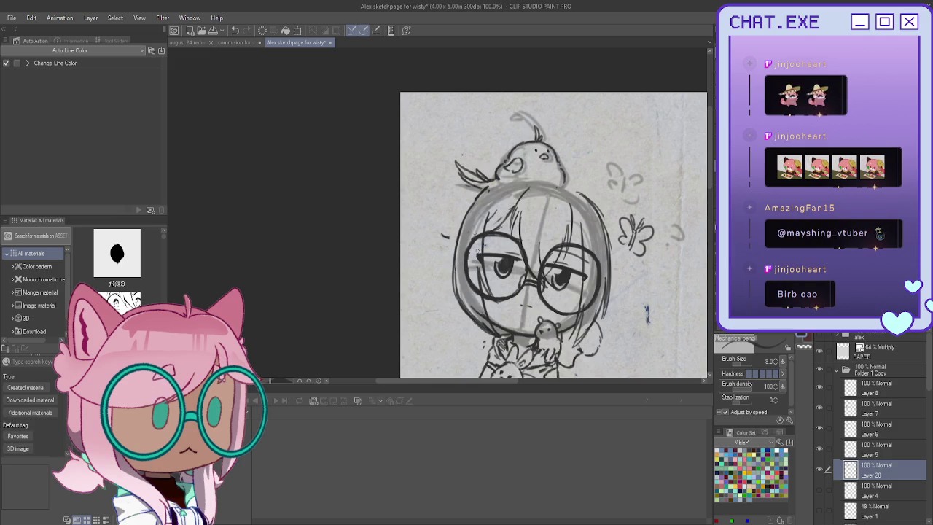
Step: Add hair strands along the top of the head, undoing a faint one
mouse_move(515, 202)
mouse_down()
mouse_move(496, 231)
mouse_move(487, 222)
mouse_move(489, 240)
mouse_up()
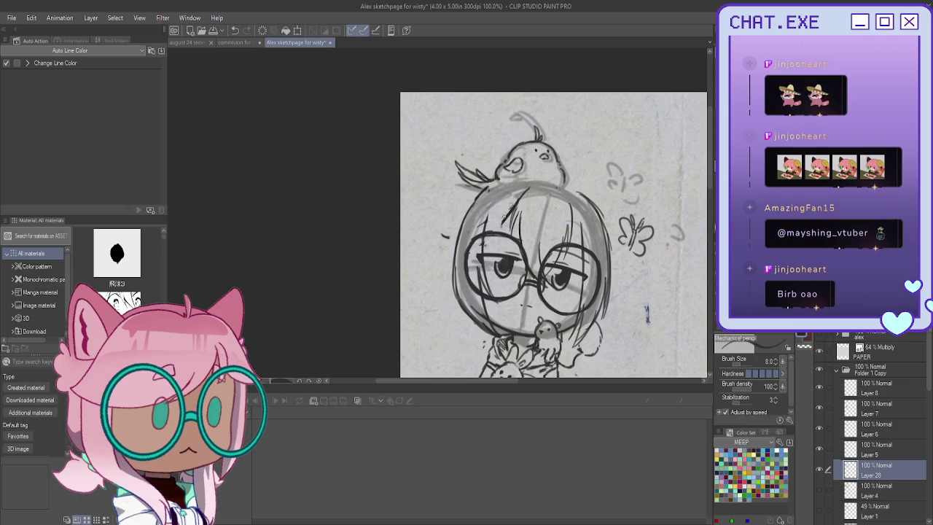
key(ctrl+z)
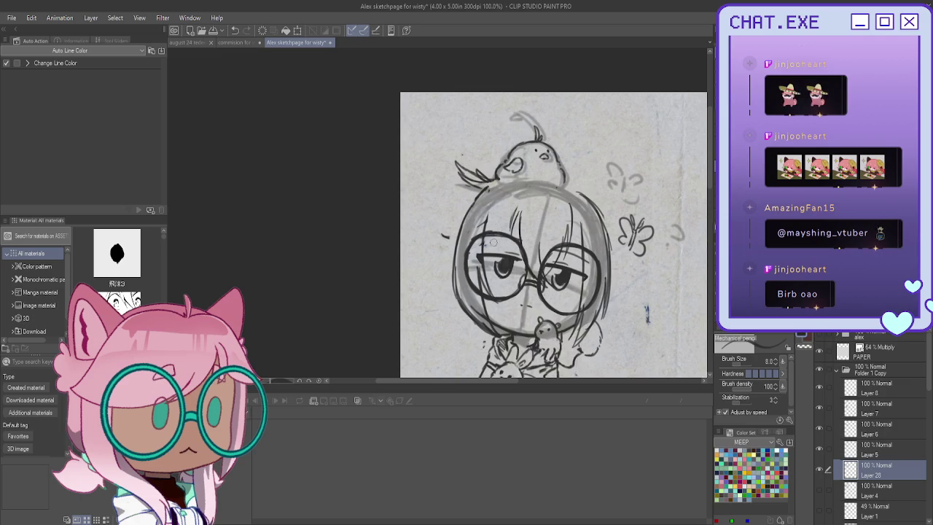
drag(525, 191, 508, 233)
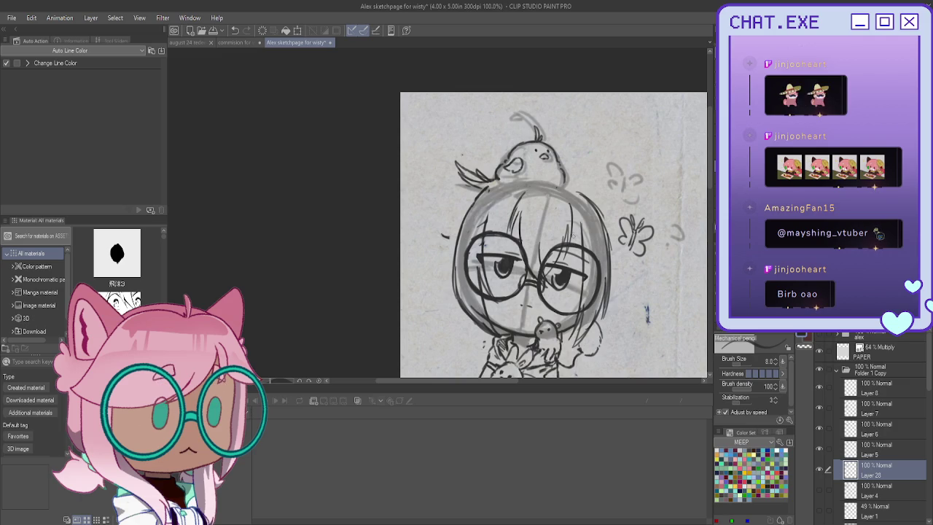
drag(583, 196, 535, 183)
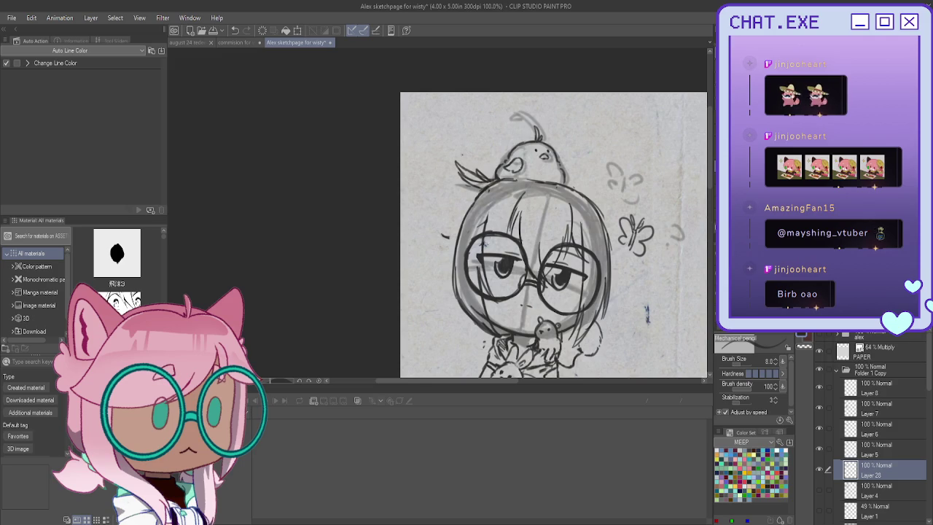
drag(507, 222, 485, 229)
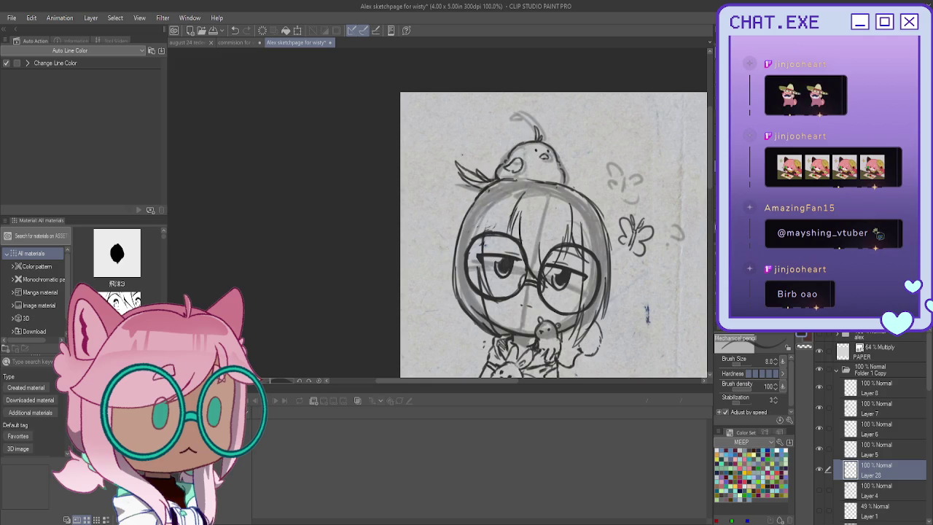
Step: Mirror the canvas and draw darker hair strands across the bird chibi's glasses
key(h)
scroll(355, 193, up, 2)
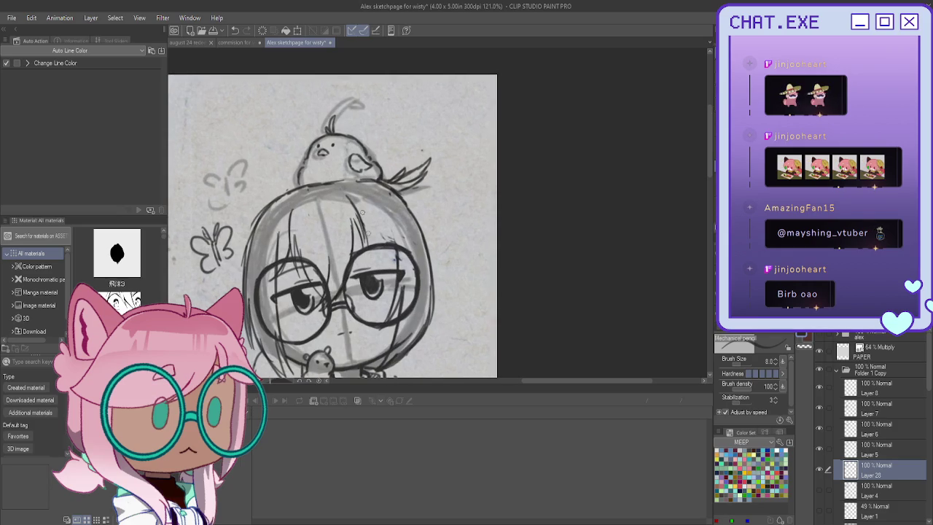
mouse_move(359, 216)
mouse_down()
mouse_move(412, 275)
mouse_move(452, 290)
mouse_up()
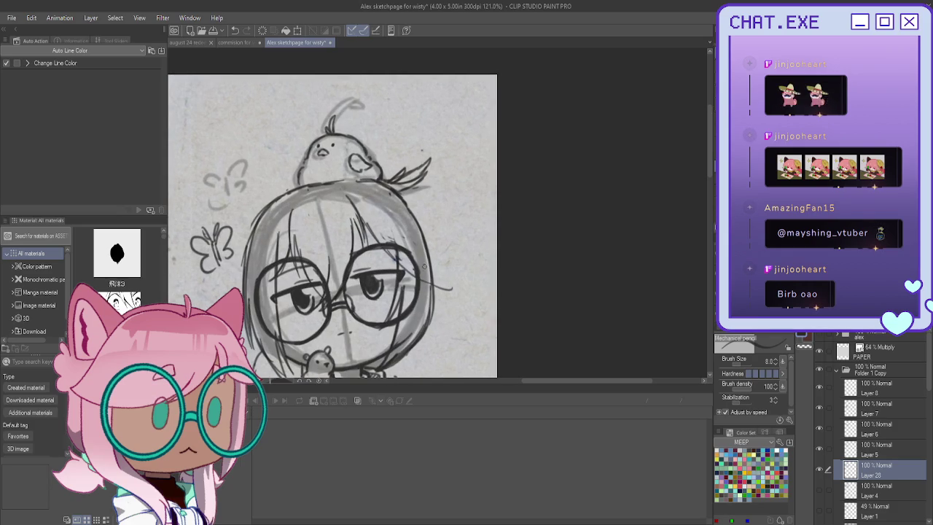
mouse_move(392, 221)
mouse_down()
mouse_move(419, 266)
mouse_move(460, 283)
mouse_up()
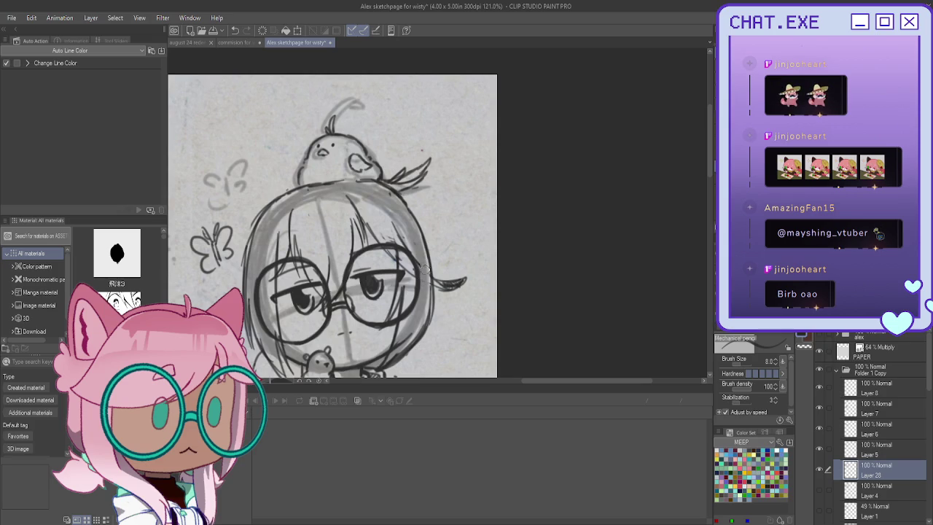
drag(395, 210, 387, 242)
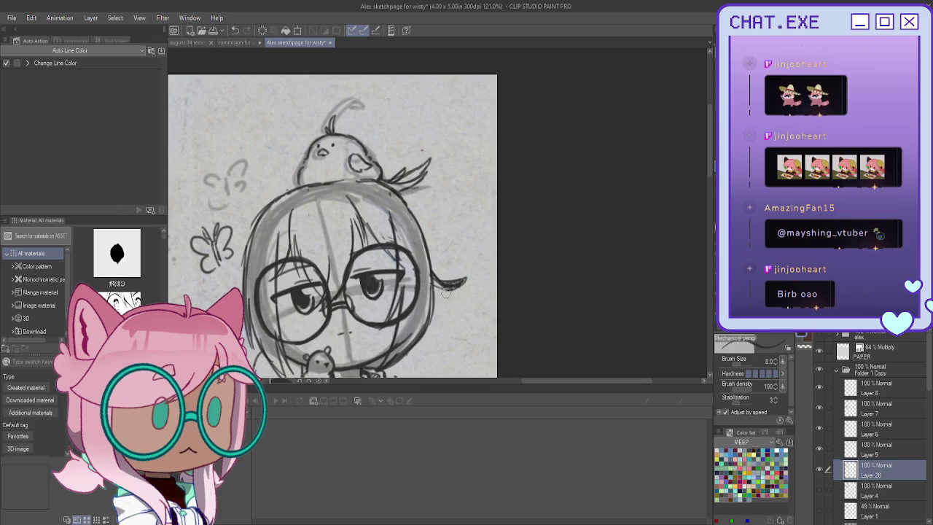
Step: Flip the canvas back to normal and zoom out to view the whole sketch page
scroll(388, 248, down, 2)
scroll(367, 232, up, 2)
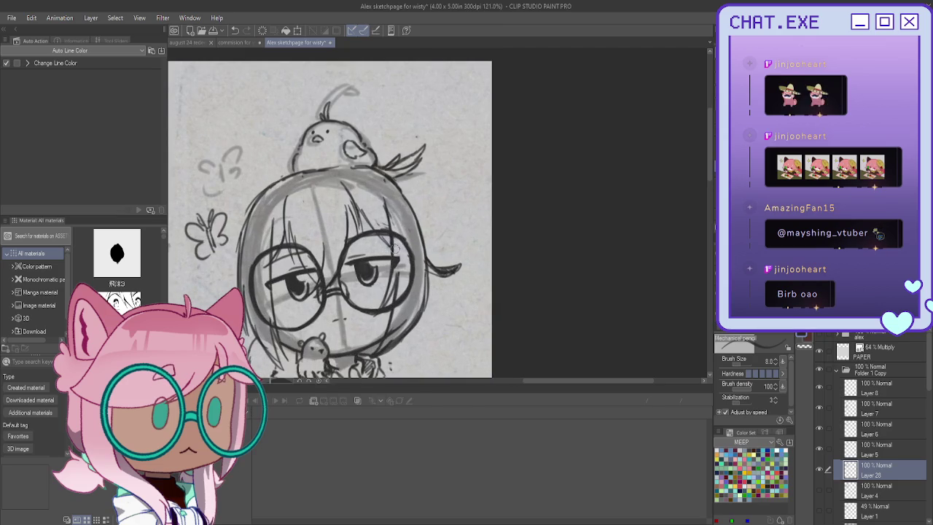
scroll(344, 202, down, 1)
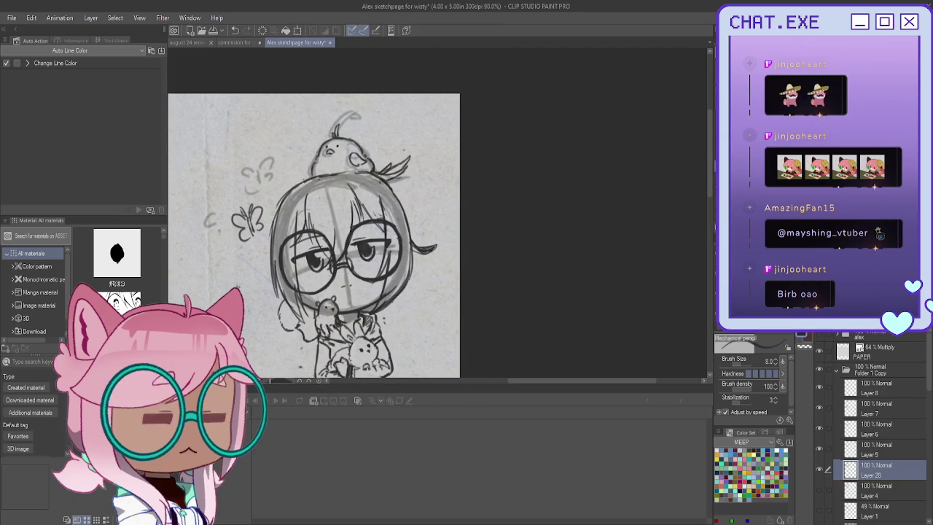
key(h)
scroll(488, 187, down, 1)
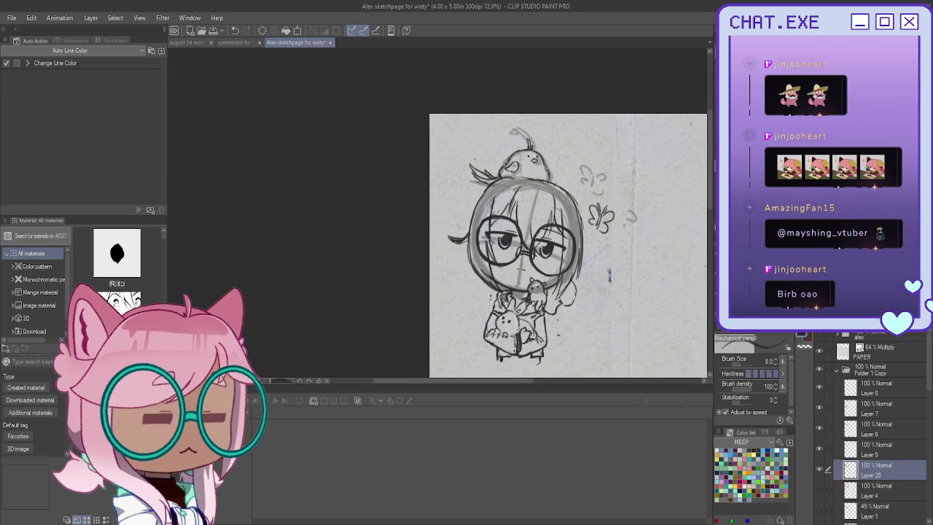
scroll(478, 270, up, 2)
scroll(478, 269, up, 2)
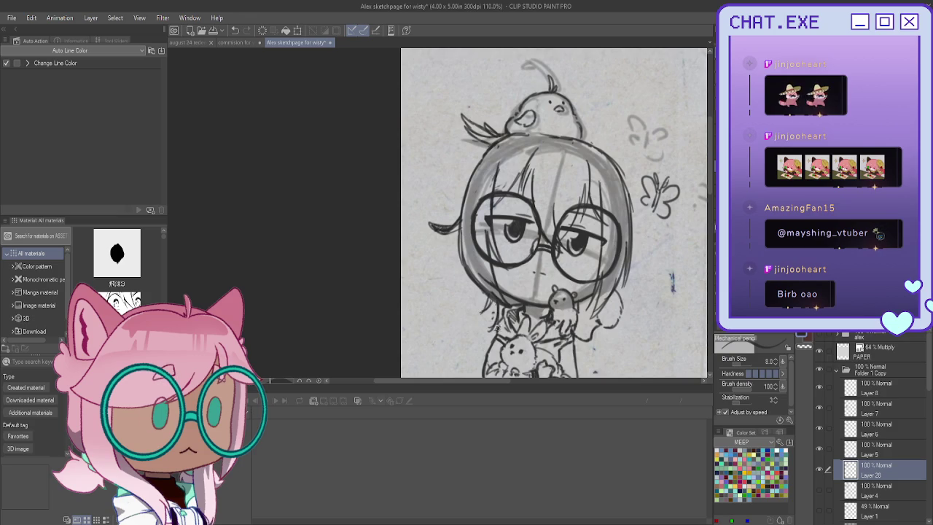
scroll(476, 281, down, 2)
scroll(445, 290, down, 2)
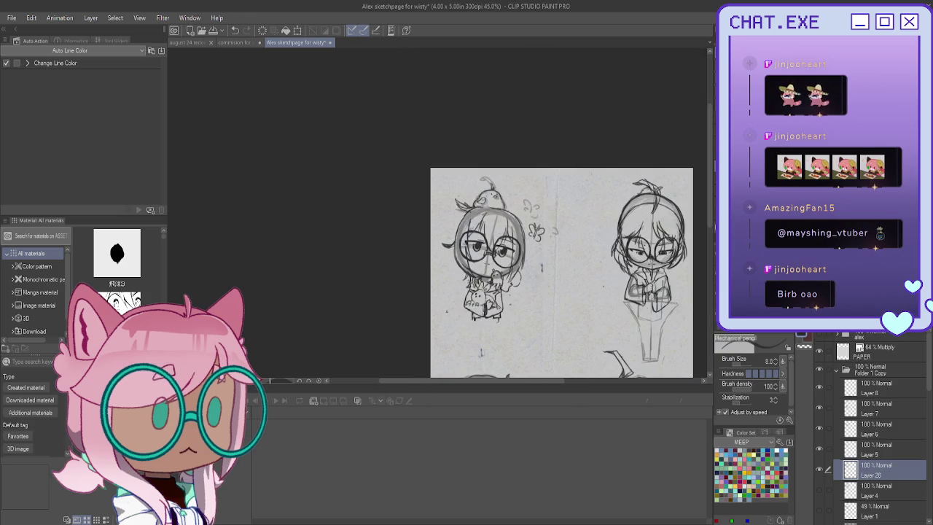
scroll(466, 285, up, 2)
scroll(466, 285, up, 2)
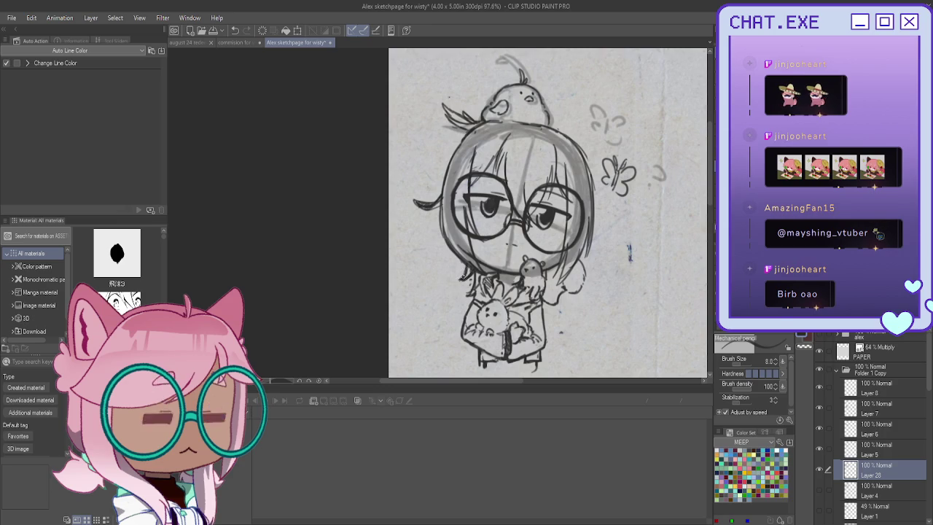
scroll(470, 294, down, 2)
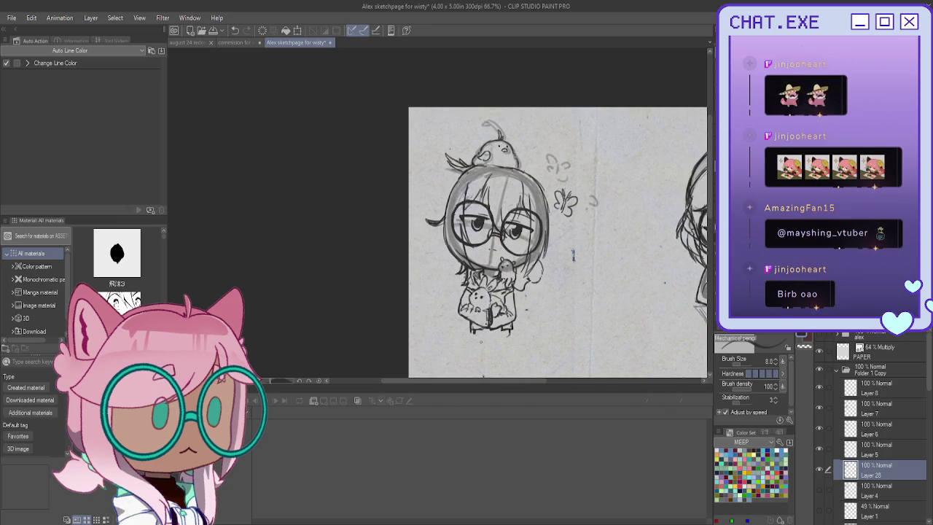
scroll(449, 291, down, 2)
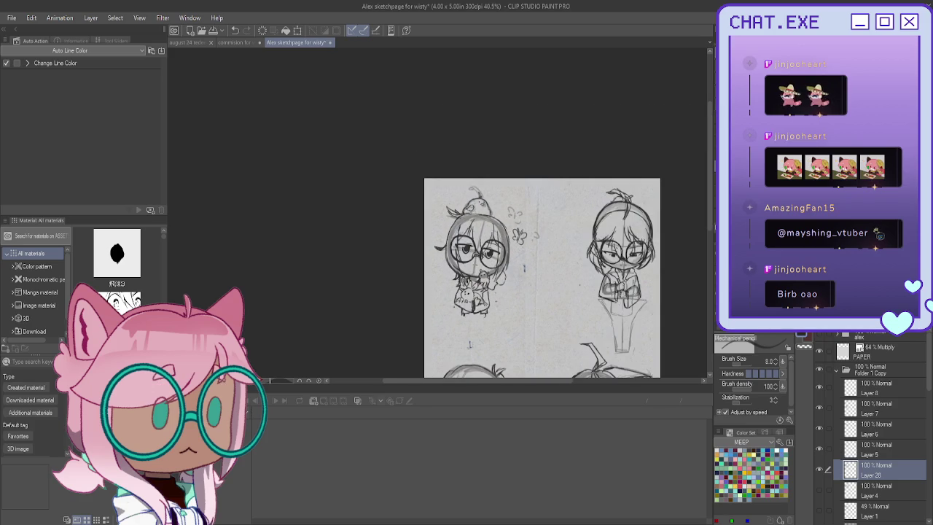
scroll(469, 294, down, 1)
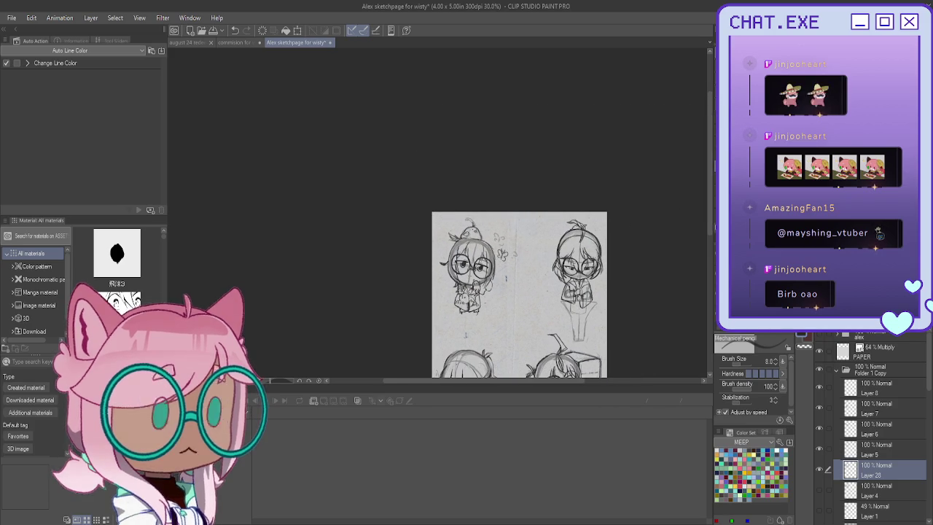
scroll(514, 292, down, 2)
scroll(514, 262, down, 1)
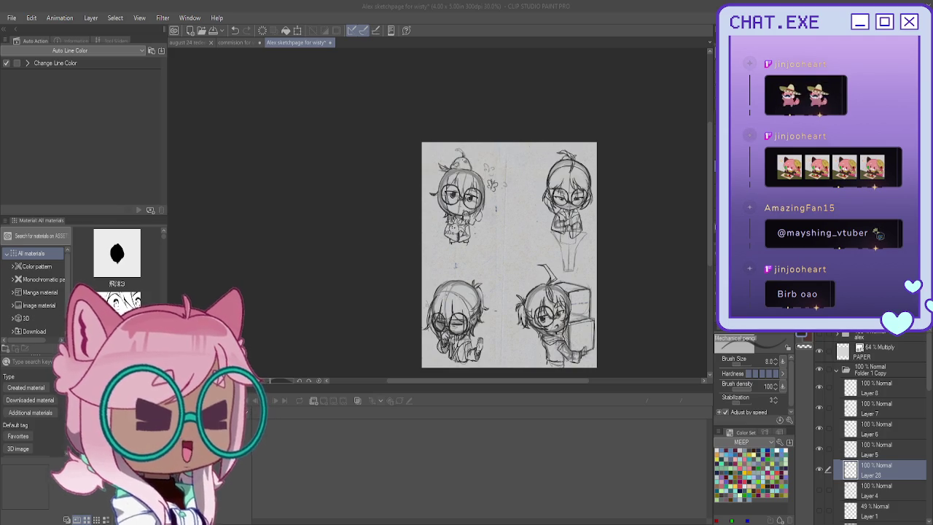
Step: Expand Folder 1 Copy 2, hide and select Layer 11, and add a new layer above it
click(837, 370)
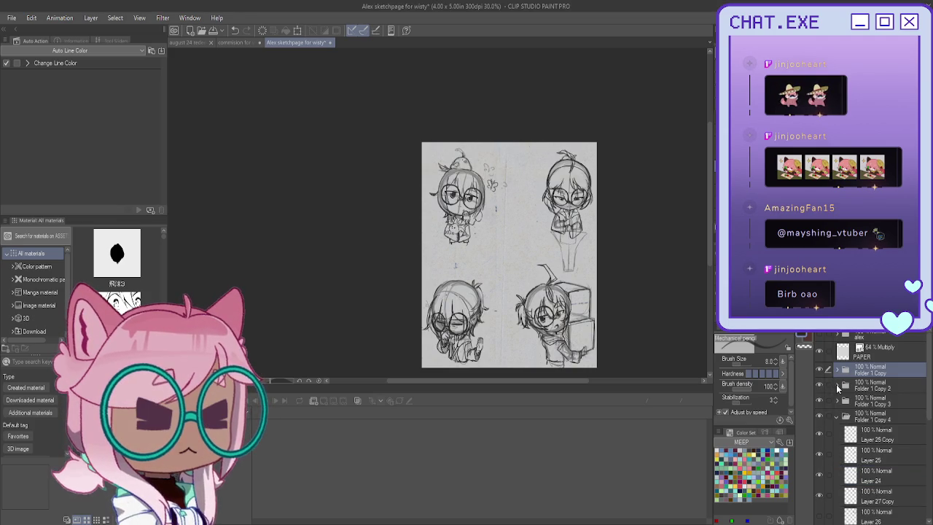
click(837, 386)
click(819, 422)
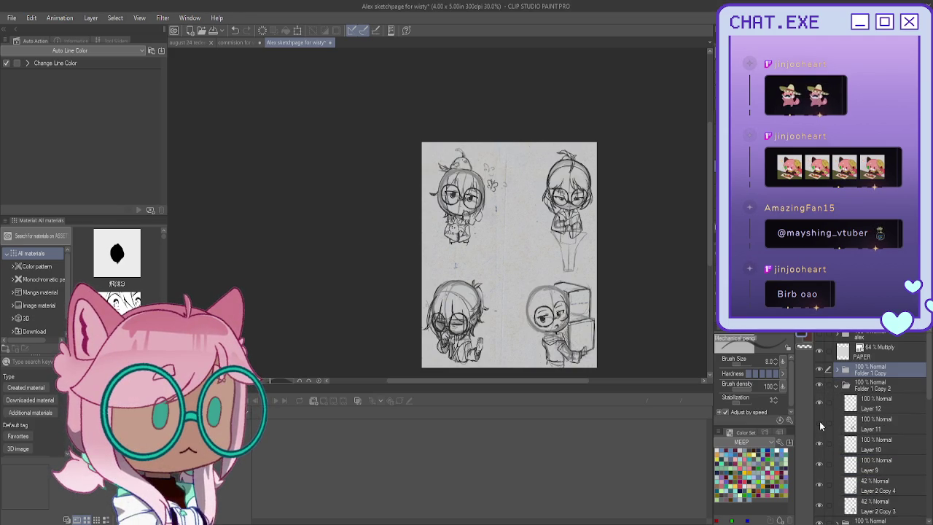
click(880, 424)
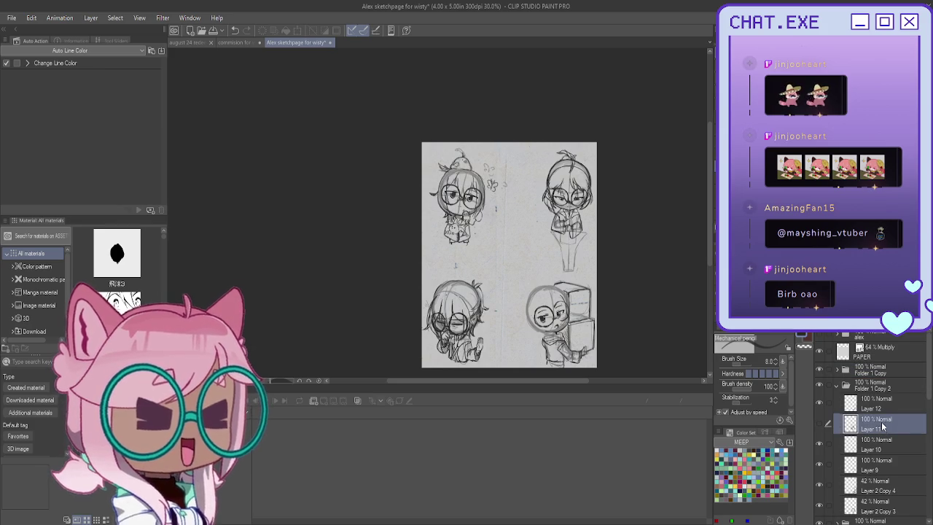
key(ctrl+shift+n)
Step: Zoom to the box chibi and sketch hair strands down its head and forehead
drag(510, 256, 423, 227)
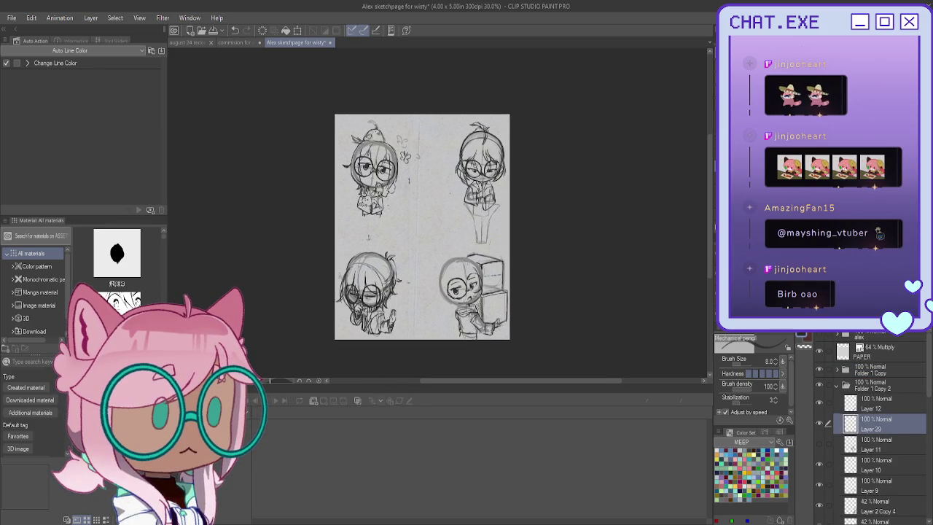
scroll(456, 288, up, 2)
scroll(456, 288, up, 1)
scroll(455, 288, up, 1)
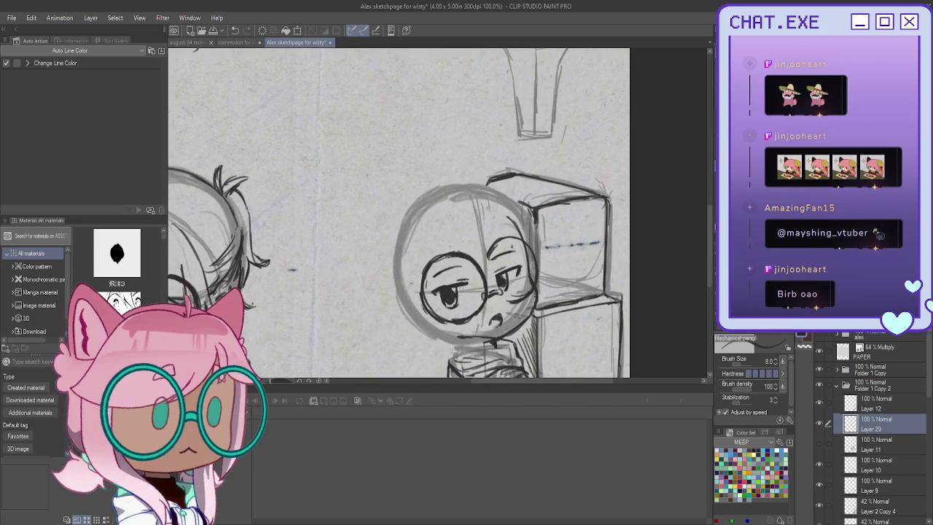
drag(487, 200, 500, 273)
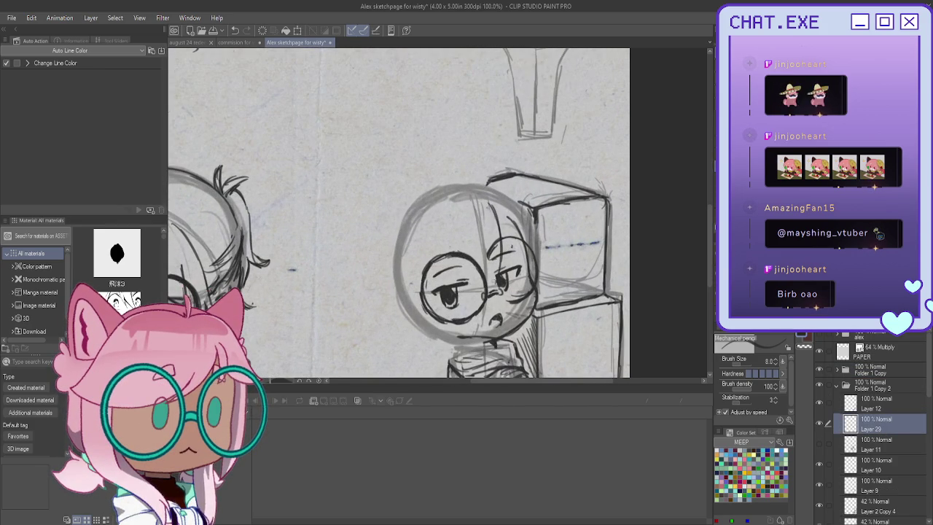
mouse_move(461, 210)
mouse_down()
mouse_move(461, 252)
mouse_move(487, 287)
mouse_move(508, 291)
mouse_up()
drag(482, 261, 464, 280)
drag(461, 240, 467, 264)
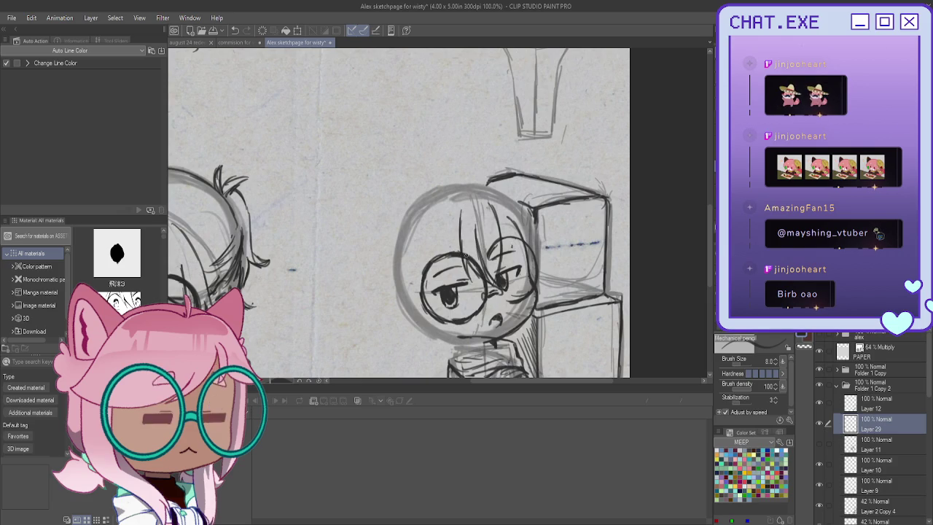
drag(476, 223, 483, 265)
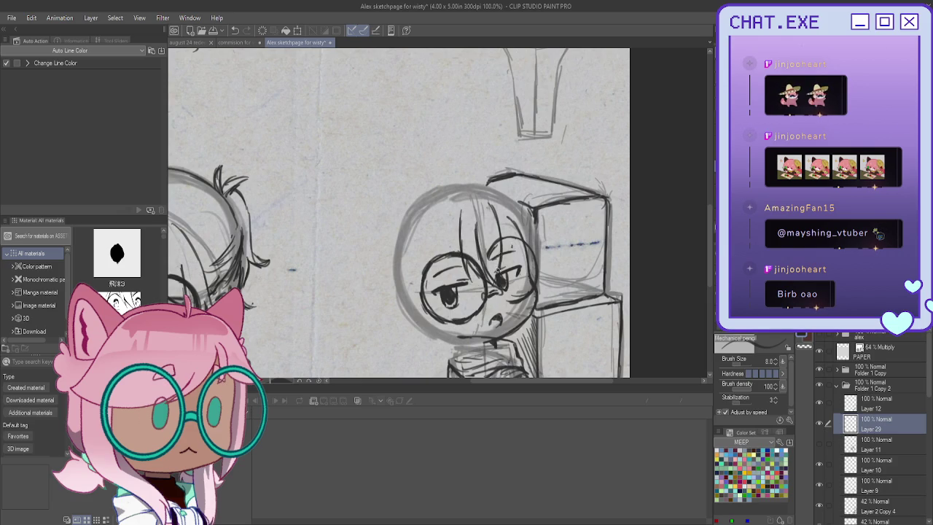
drag(501, 234, 505, 270)
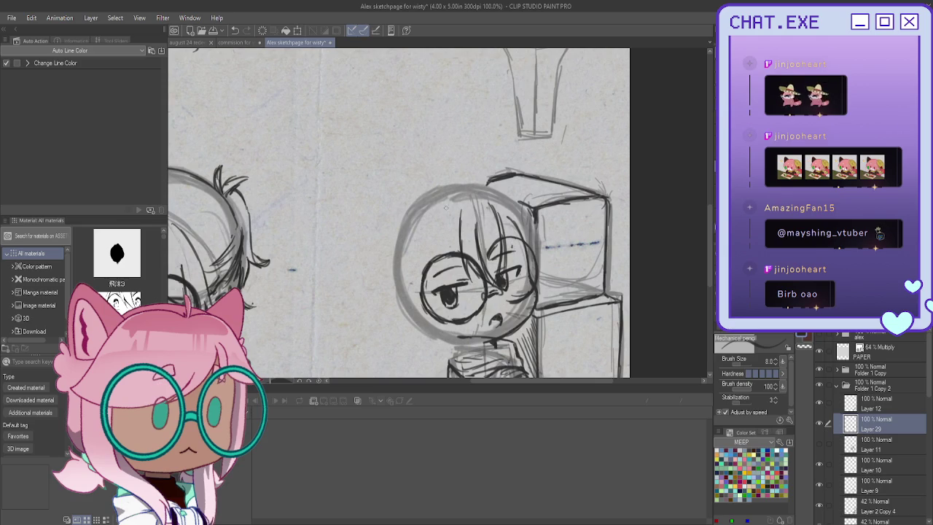
Step: Sketch hair along the head's right and left sides, undoing the rejected strokes
mouse_move(489, 192)
mouse_down()
mouse_move(538, 255)
mouse_move(530, 232)
mouse_up()
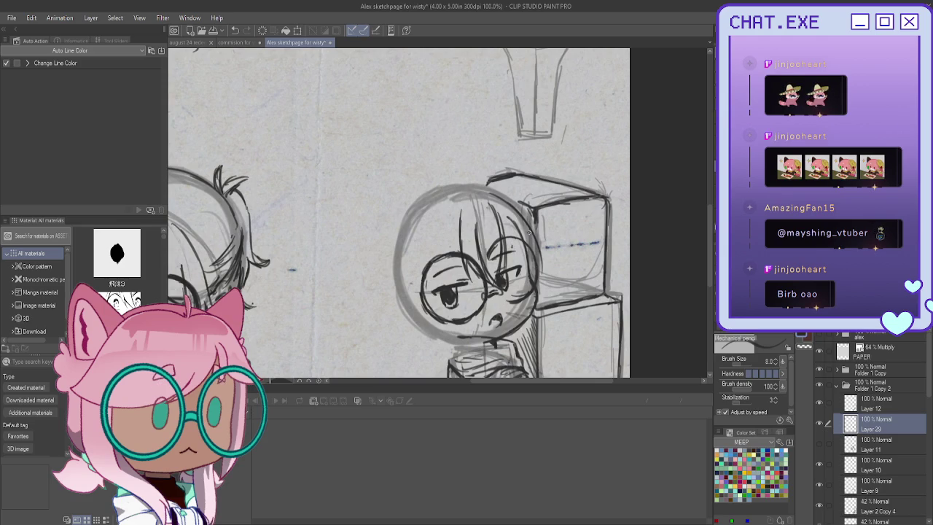
key(ctrl+z)
key(ctrl+z)
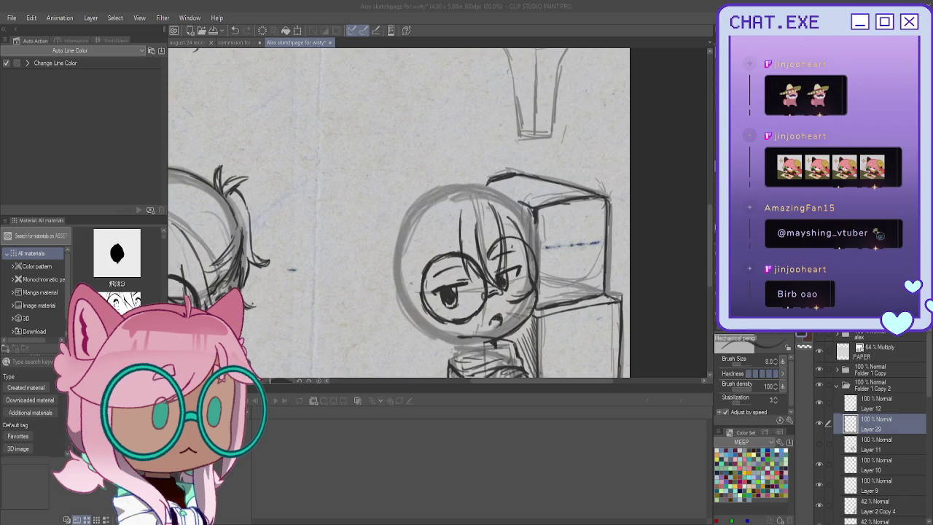
mouse_move(417, 243)
mouse_down()
mouse_move(390, 261)
mouse_move(394, 285)
mouse_move(412, 290)
mouse_move(401, 289)
mouse_up()
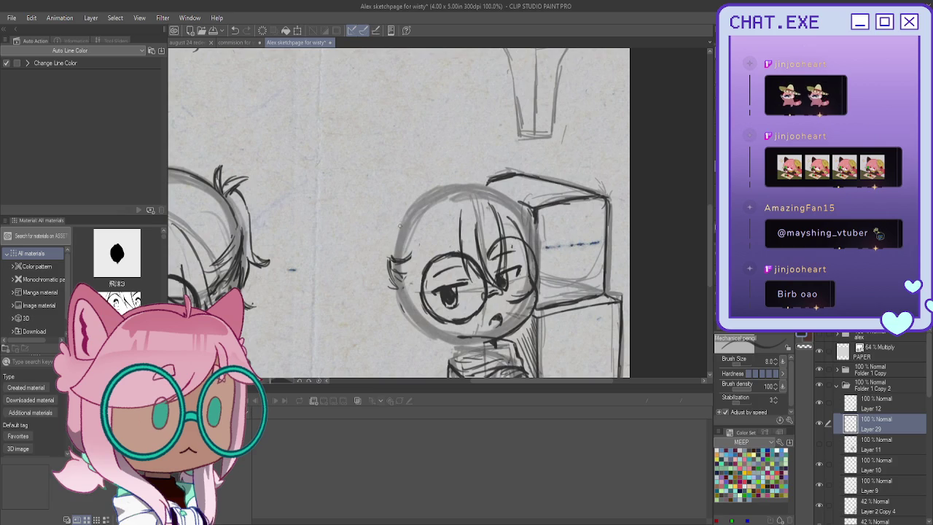
mouse_move(398, 231)
mouse_down()
mouse_move(381, 201)
mouse_move(395, 241)
mouse_move(369, 320)
mouse_move(360, 318)
mouse_move(401, 328)
mouse_move(441, 373)
mouse_move(429, 372)
mouse_up()
key(ctrl+z)
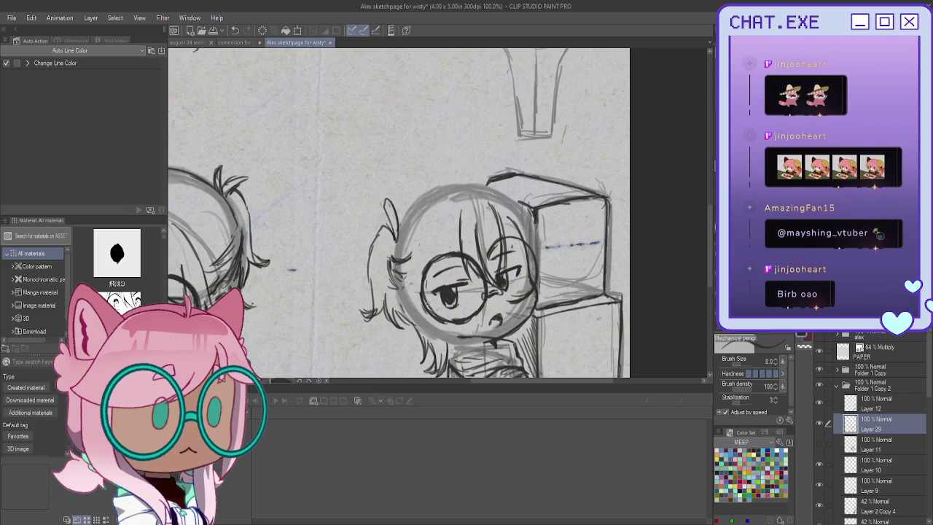
scroll(417, 234, down, 2)
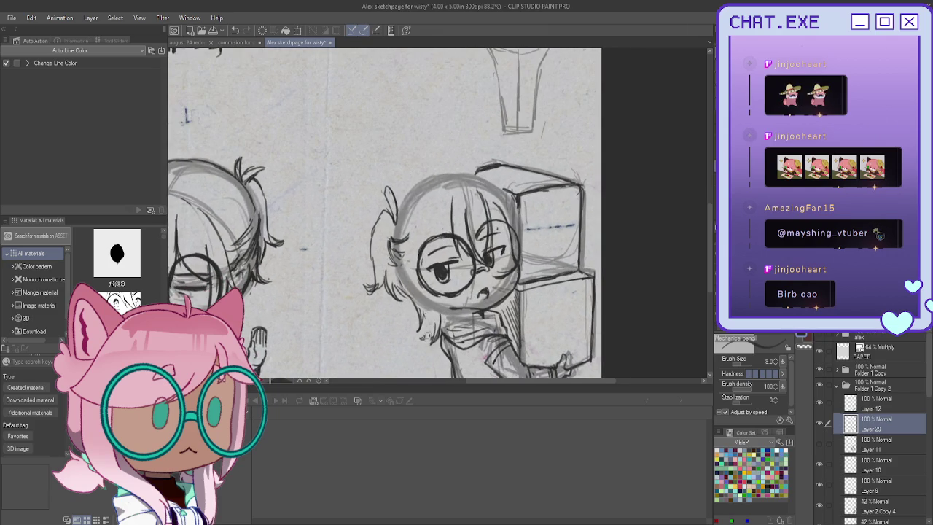
Step: Darken the box chibi's left hair edge and redraw its neck line
drag(373, 282, 374, 290)
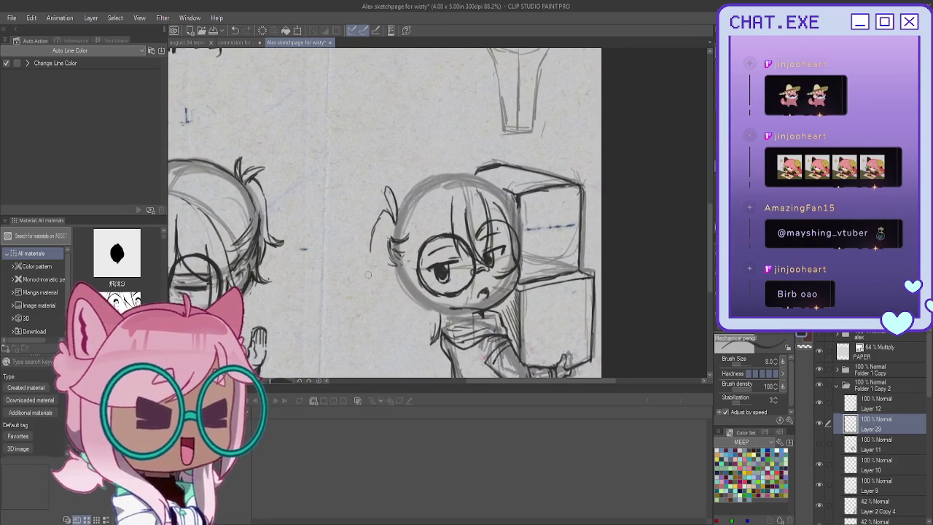
mouse_move(375, 227)
mouse_down()
mouse_move(360, 277)
mouse_move(396, 287)
mouse_up()
key(ctrl+z)
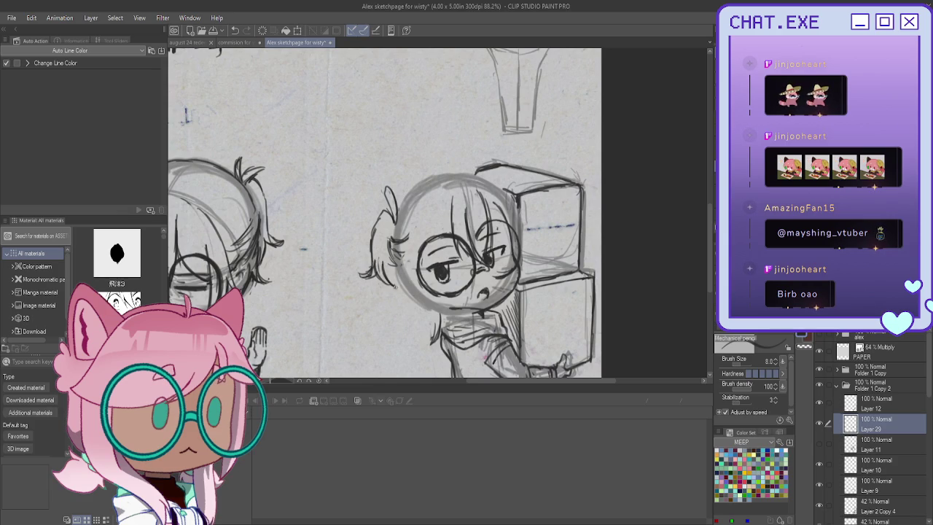
mouse_move(387, 255)
mouse_down()
mouse_move(402, 287)
mouse_move(391, 299)
mouse_move(430, 346)
mouse_up()
key(ctrl+z)
key(ctrl+z)
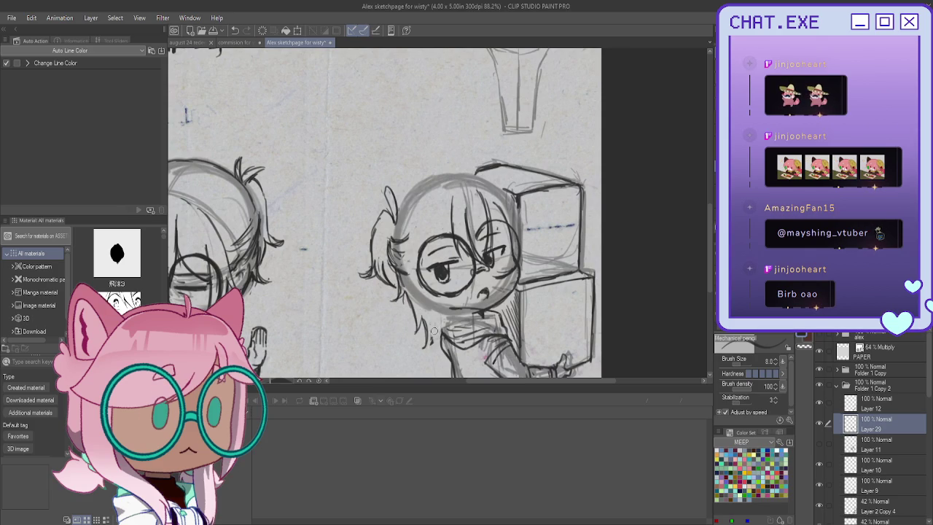
drag(428, 310, 425, 347)
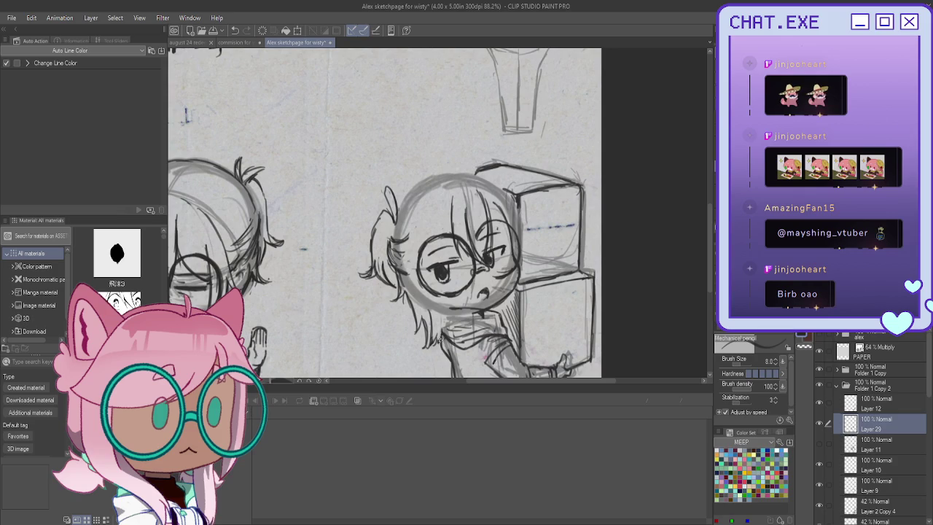
drag(438, 312, 430, 341)
Step: Add dark strands inside the hair and firm up the left face and cheek outline
drag(447, 218, 445, 233)
drag(398, 256, 413, 262)
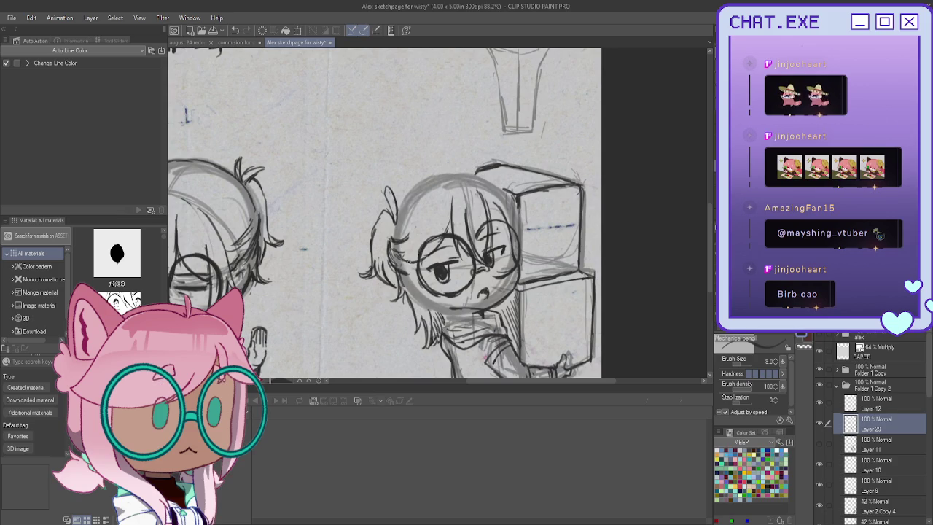
drag(439, 210, 419, 244)
drag(420, 241, 405, 252)
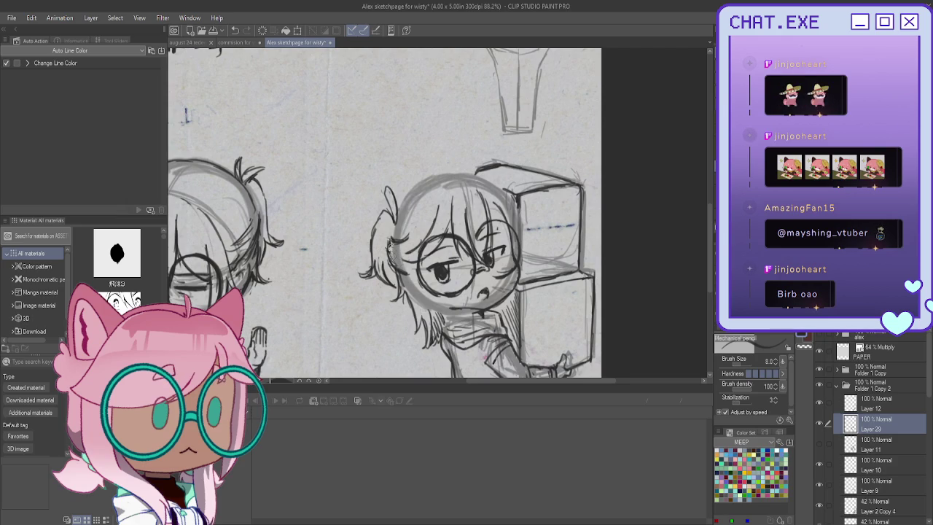
drag(391, 246, 408, 261)
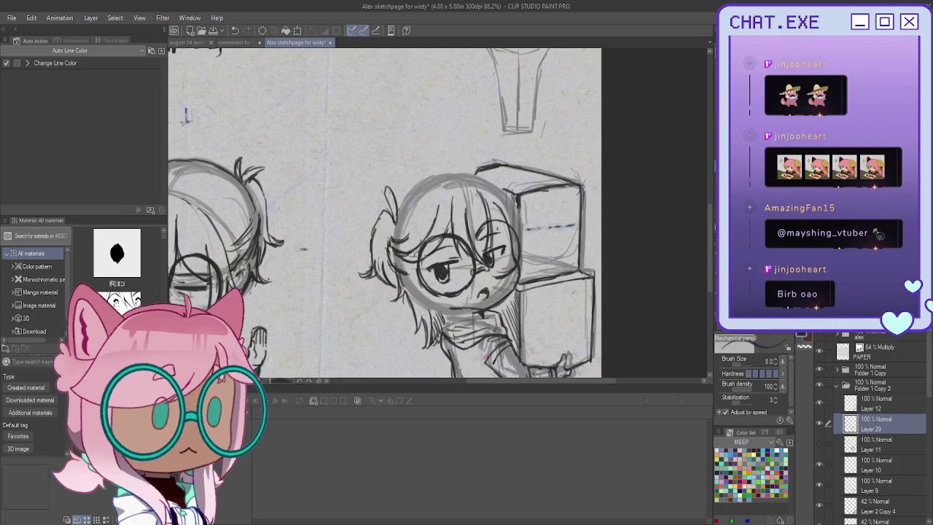
drag(419, 209, 412, 303)
drag(435, 213, 432, 283)
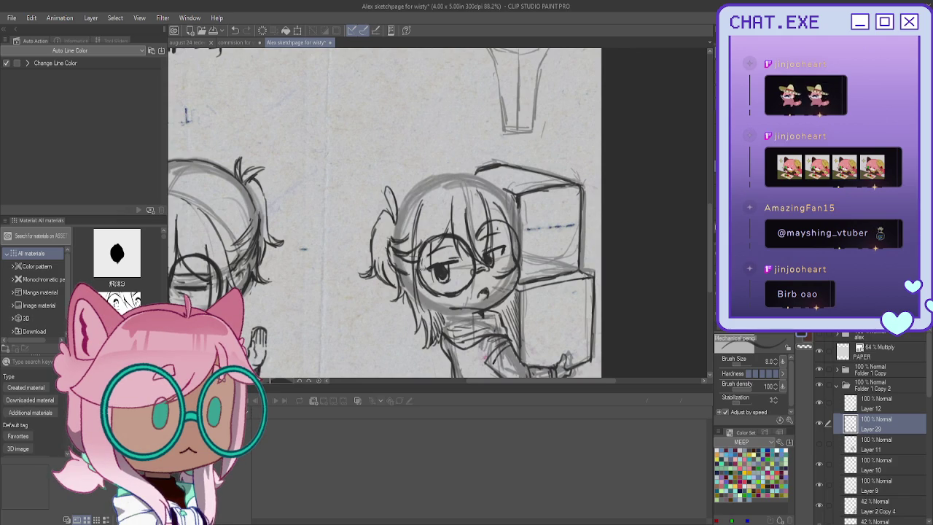
drag(440, 206, 432, 290)
drag(434, 253, 434, 293)
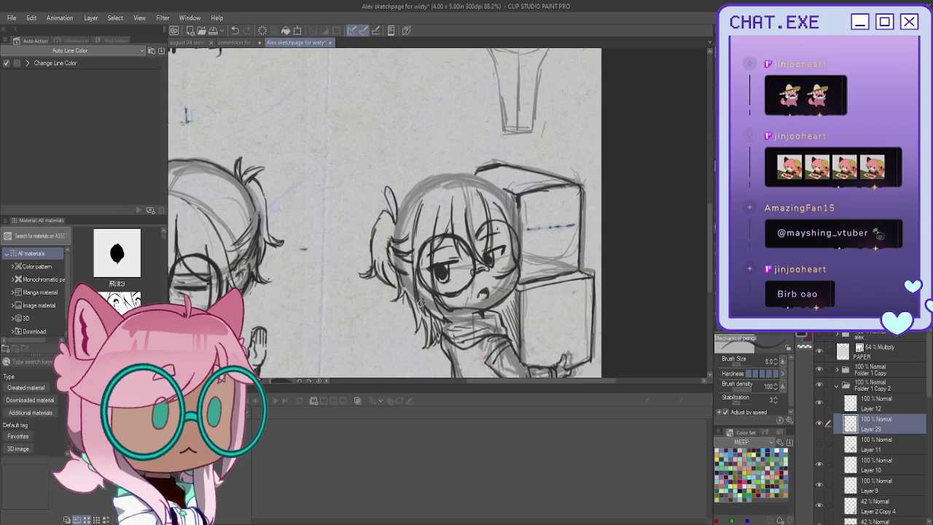
mouse_move(417, 198)
mouse_down()
mouse_move(410, 267)
mouse_move(422, 317)
mouse_up()
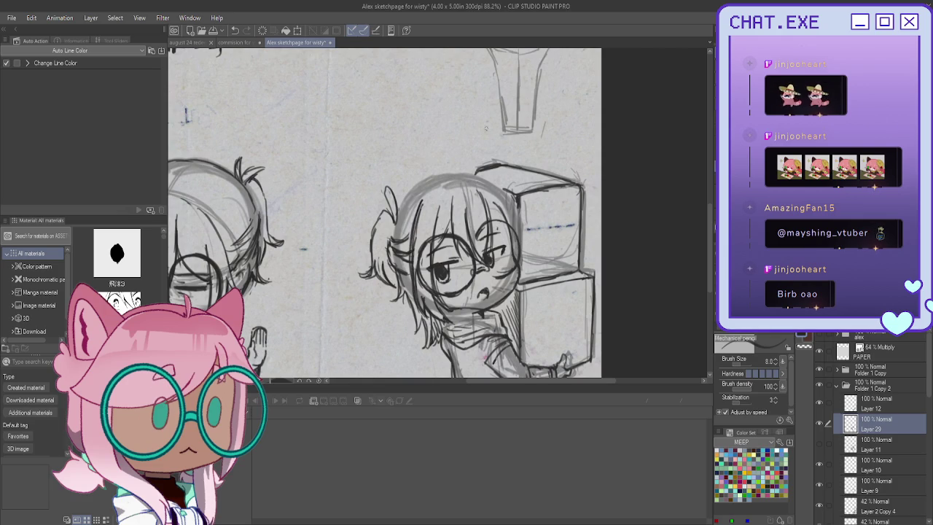
Step: Darken the right hair edge, right cheek and lower jaw line
mouse_move(487, 207)
mouse_down()
mouse_move(496, 238)
mouse_move(515, 245)
mouse_up()
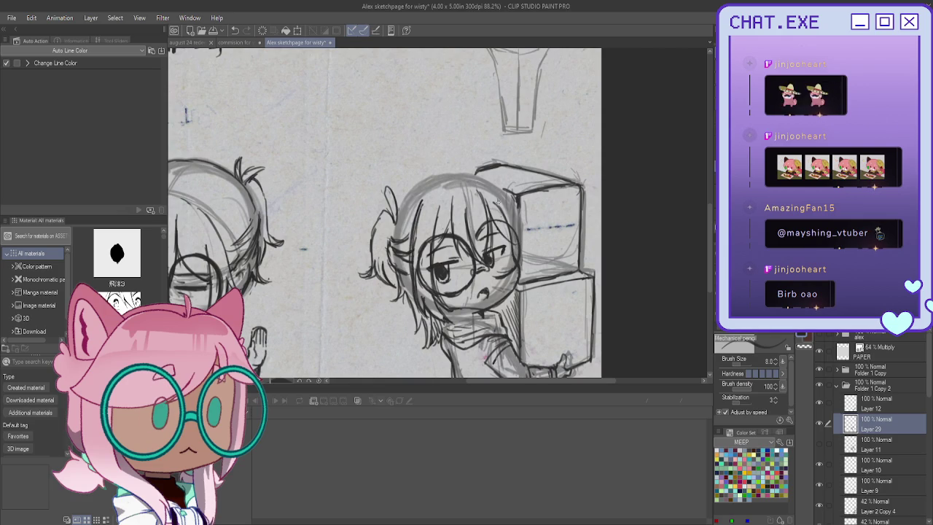
drag(503, 195, 523, 283)
drag(522, 250, 519, 299)
drag(520, 266, 509, 309)
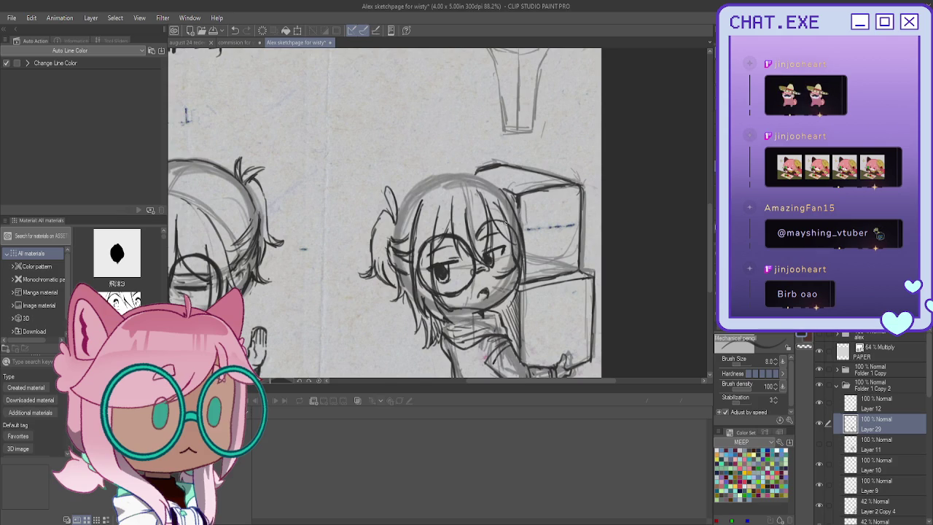
drag(498, 204, 509, 311)
drag(509, 279, 503, 315)
drag(518, 269, 504, 314)
Step: Reinforce the top and left outline of the hair
mouse_move(505, 196)
mouse_down()
mouse_move(478, 178)
mouse_move(398, 211)
mouse_move(398, 223)
mouse_up()
drag(411, 186, 395, 237)
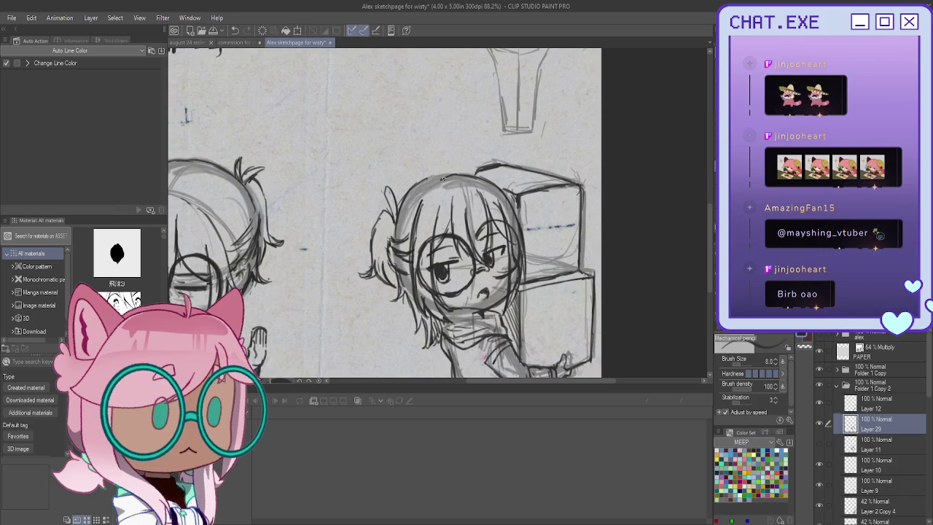
mouse_move(438, 177)
mouse_down()
mouse_move(415, 188)
mouse_move(476, 173)
mouse_move(520, 223)
mouse_up()
mouse_move(434, 182)
mouse_down()
mouse_move(407, 199)
mouse_move(394, 238)
mouse_up()
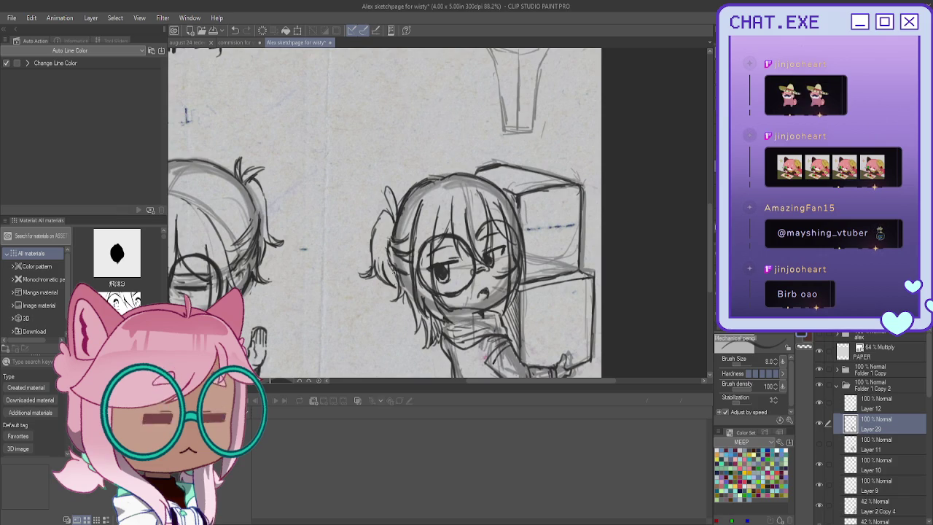
scroll(437, 255, down, 2)
Step: Pan to the upper sketches and collapse Folder 1 Copy 2 and Folder 1 Copy 4
scroll(437, 256, down, 2)
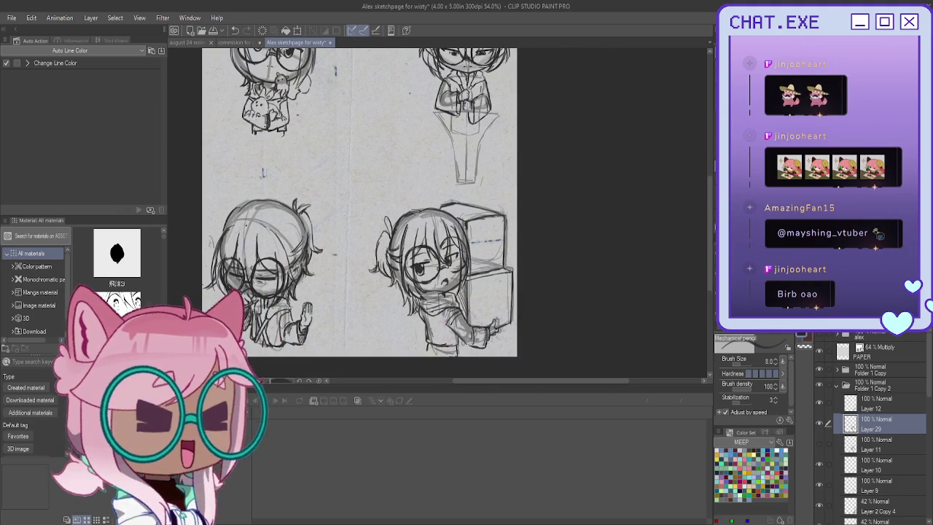
drag(364, 182, 412, 321)
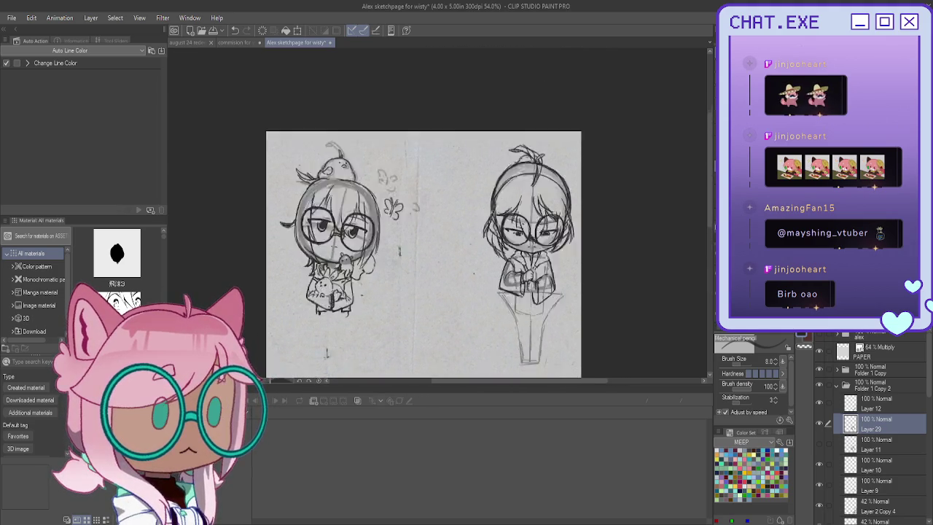
scroll(408, 211, down, 3)
drag(408, 211, 420, 227)
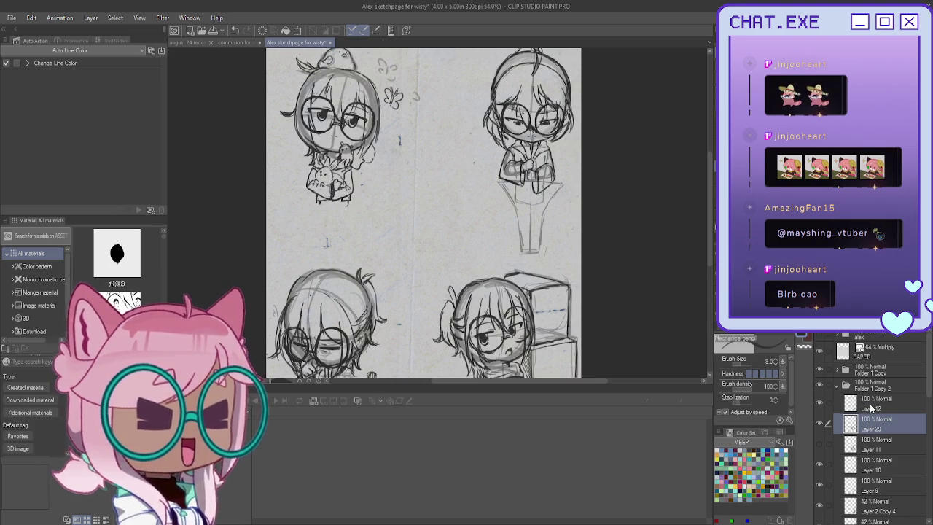
click(837, 386)
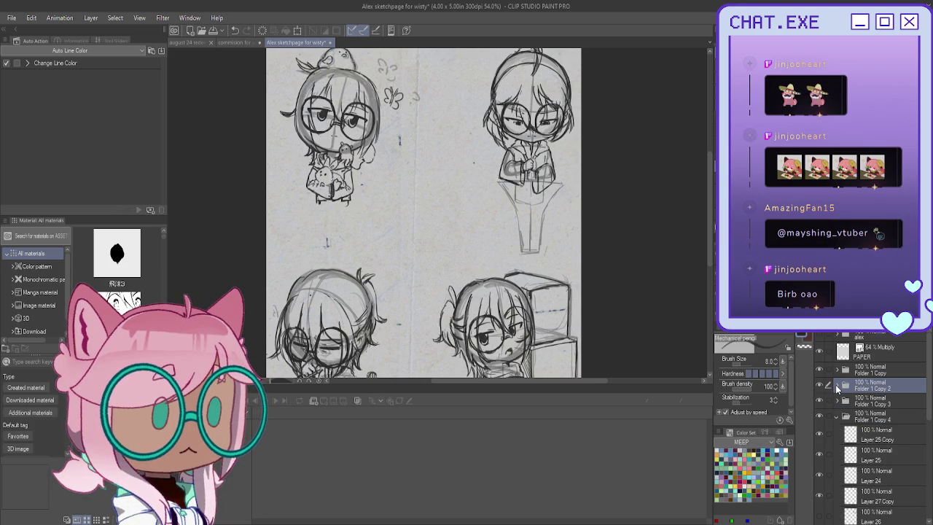
click(837, 417)
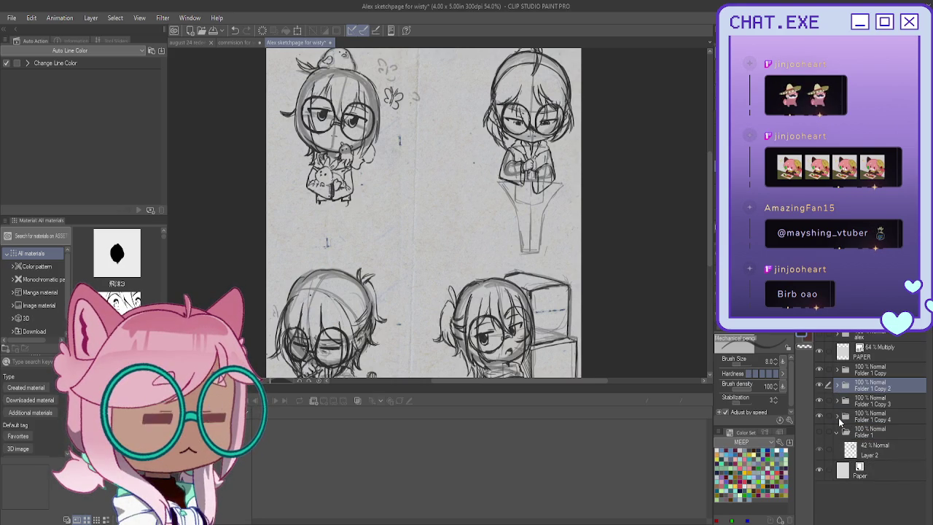
Step: Duplicate Folder 1 as Folder 1 Copy 5 and select its Layer 2 Copy 7
click(876, 428)
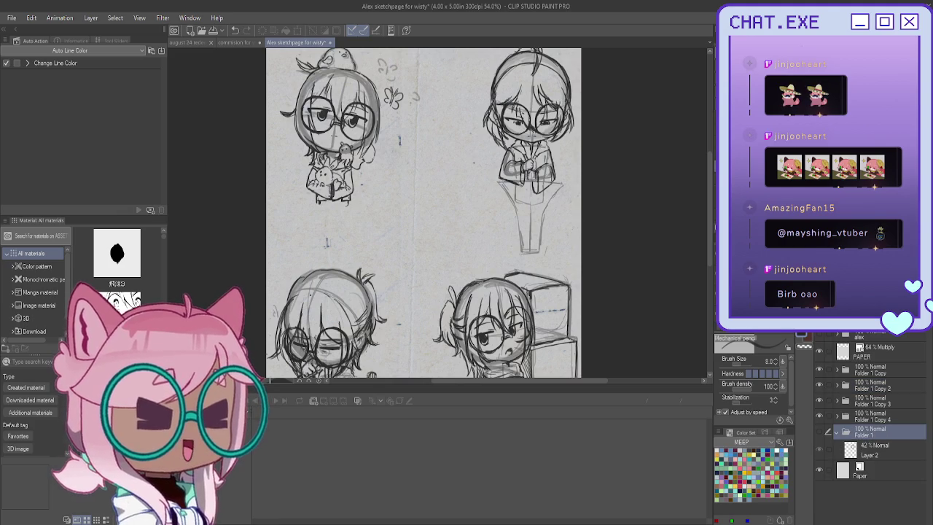
key(ctrl+c)
key(ctrl+v)
click(877, 449)
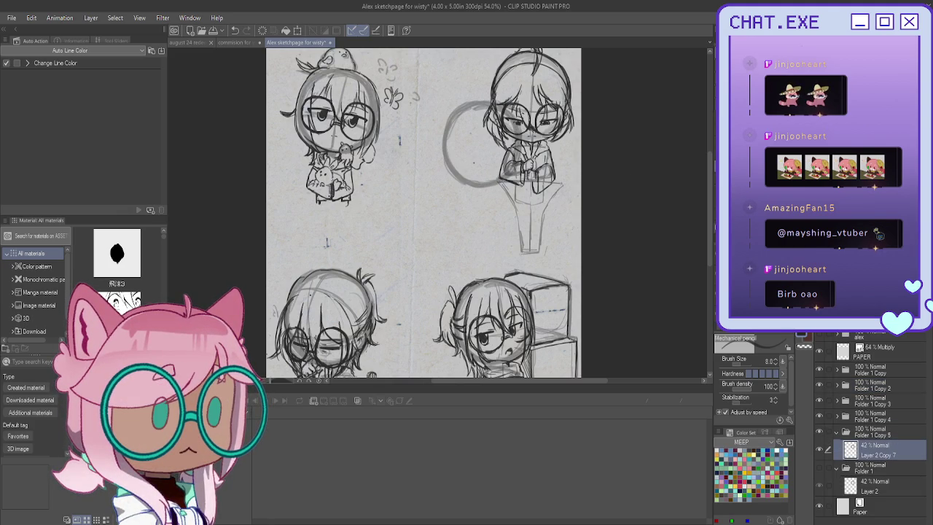
scroll(584, 246, down, 2)
scroll(584, 246, down, 2)
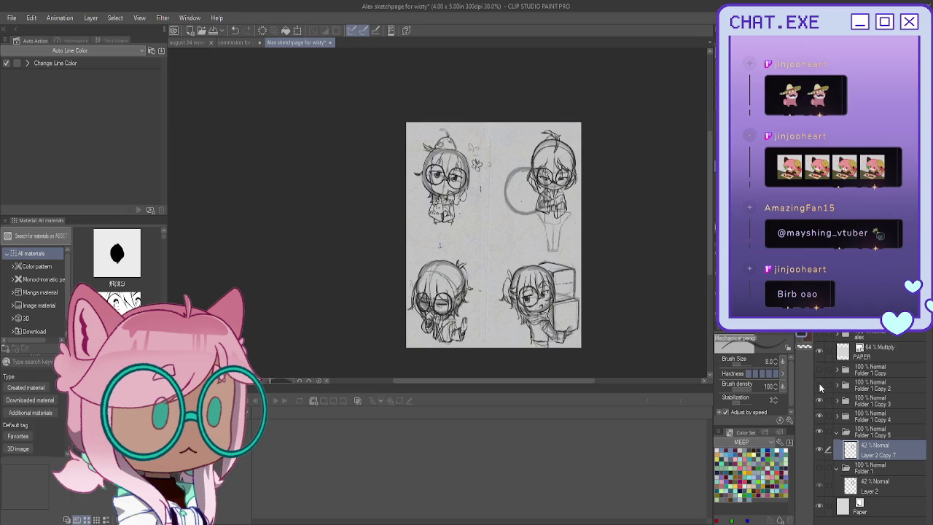
Step: Hide all four chibi sketches and move the circle up and to the left
click(820, 415)
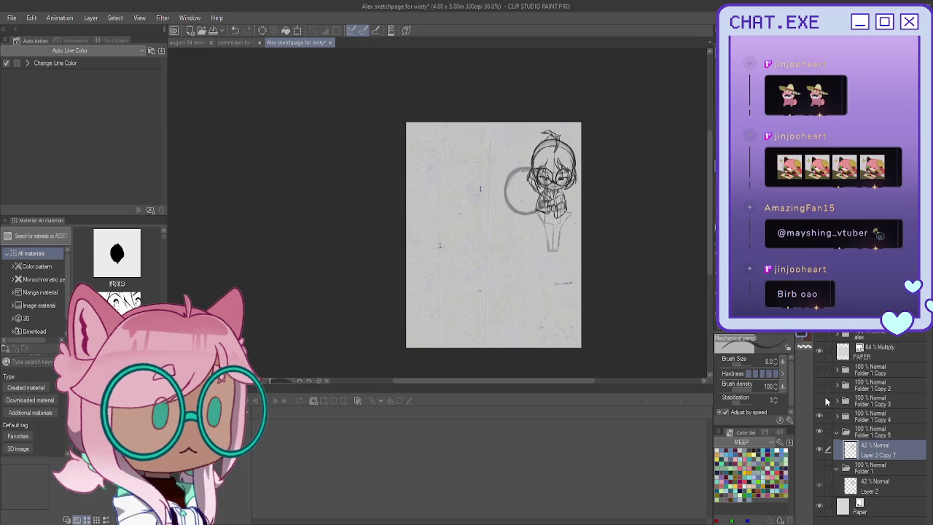
click(820, 417)
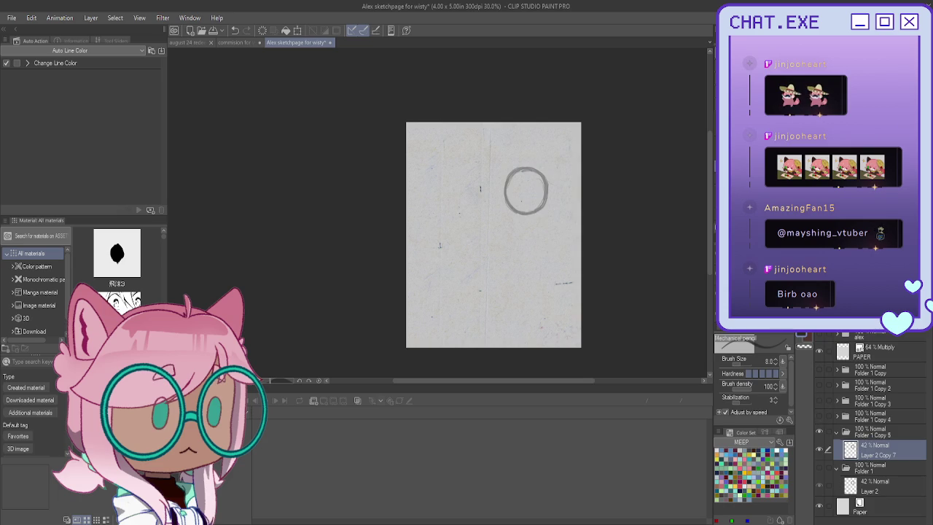
key(k)
mouse_move(645, 290)
mouse_down()
mouse_move(611, 253)
mouse_move(610, 262)
mouse_up()
scroll(491, 238, up, 3)
scroll(492, 238, up, 4)
Step: Draw a vertical center line through the circle with the pencil, then erase it
key(p)
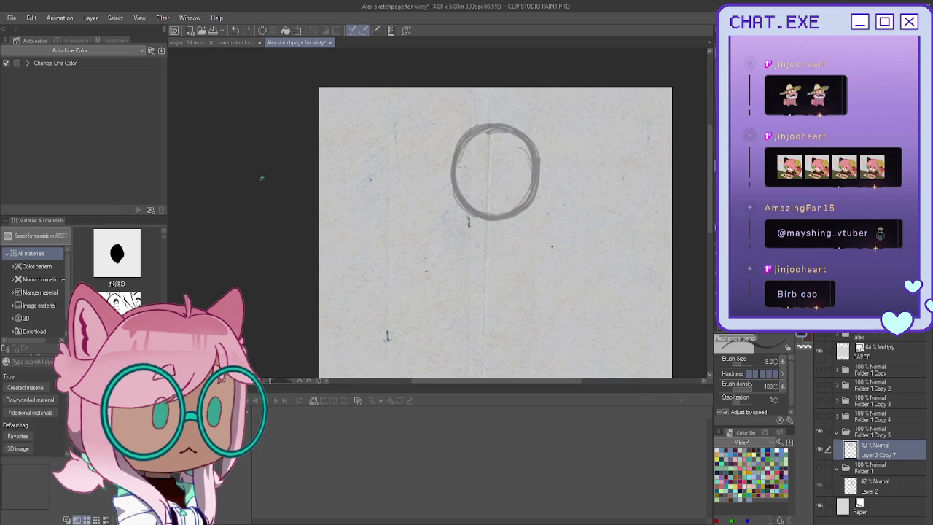
scroll(503, 153, up, 3)
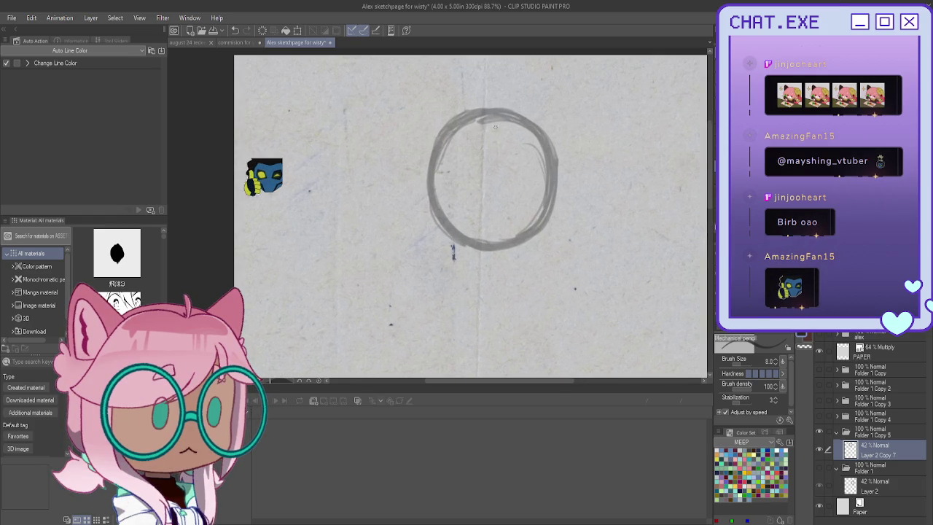
drag(494, 141, 489, 235)
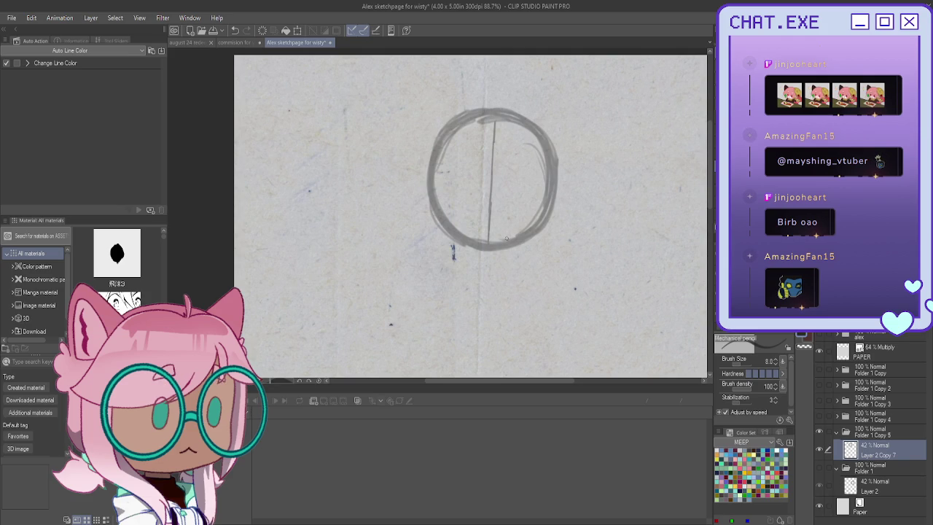
drag(493, 140, 489, 210)
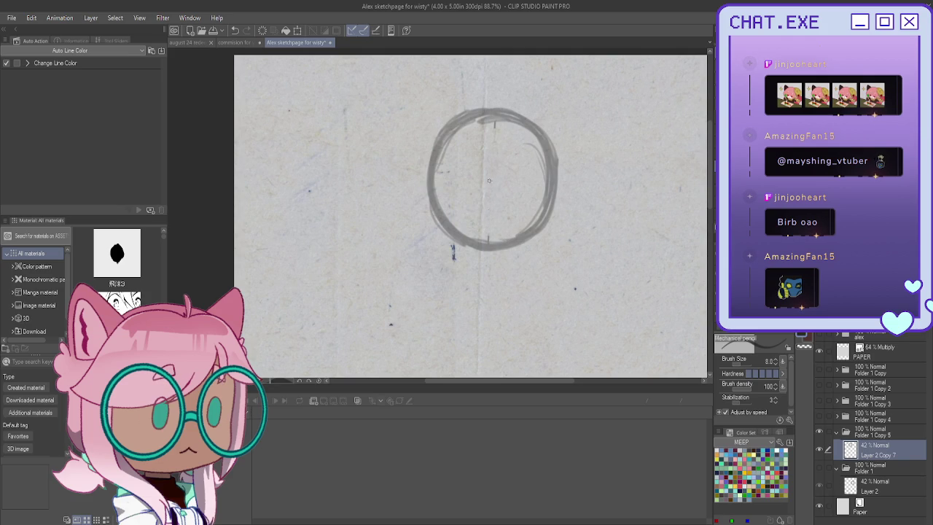
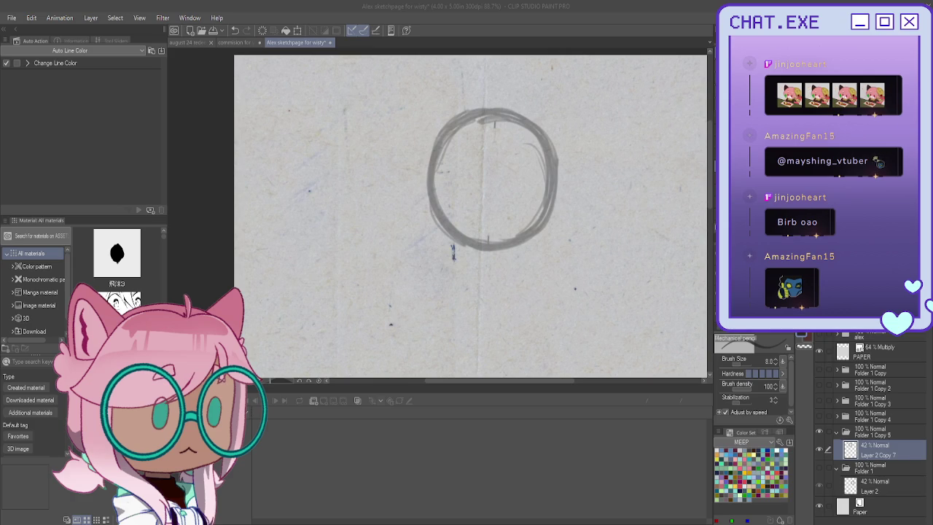
Step: Draw vertical centre lines and a long horizontal eye line through the head circle
scroll(502, 169, up, 1)
scroll(502, 168, up, 2)
scroll(515, 146, up, 1)
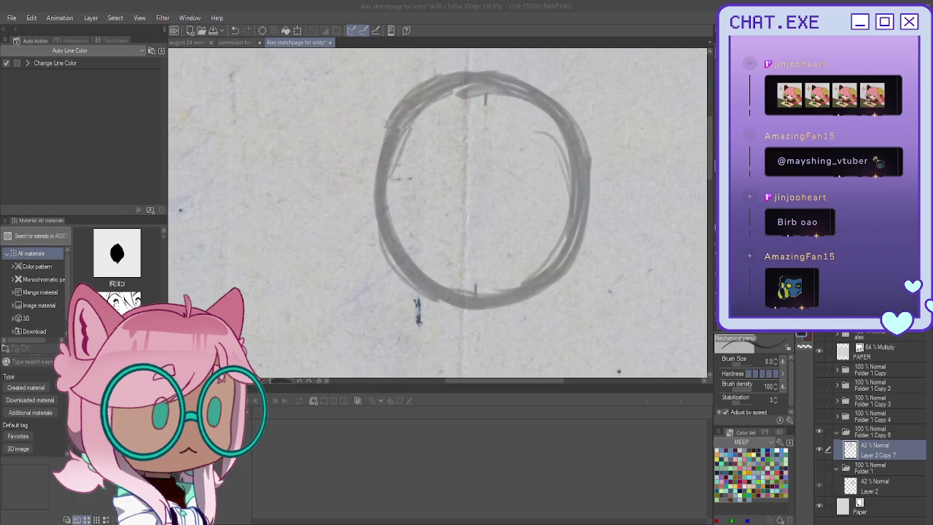
drag(492, 90, 496, 153)
drag(494, 112, 486, 299)
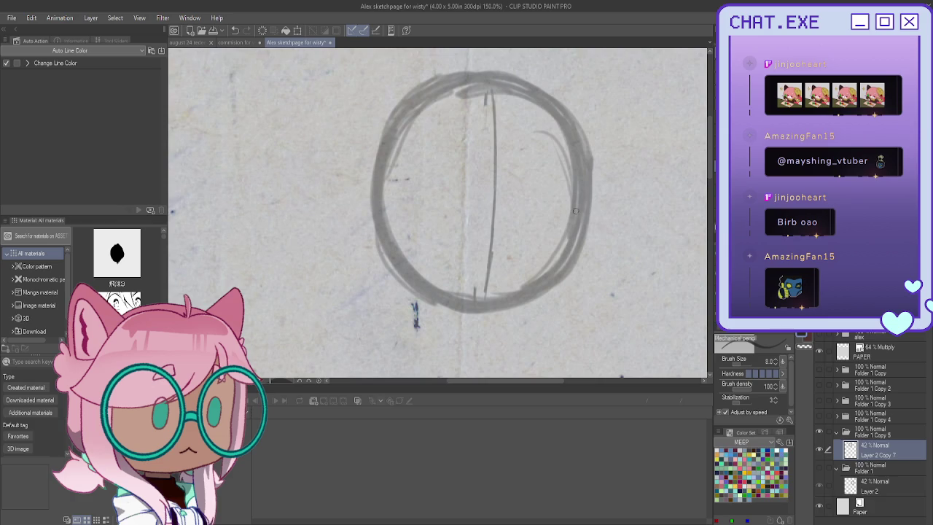
drag(570, 212, 476, 211)
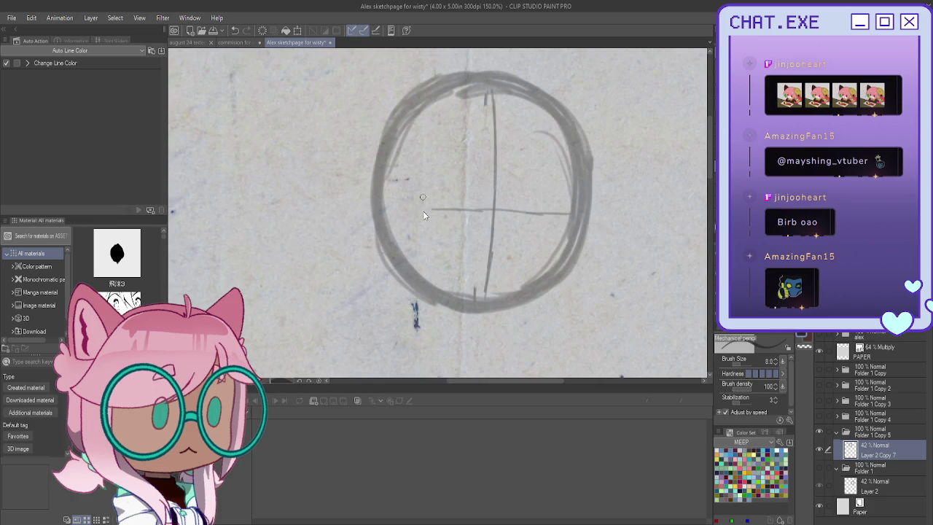
key(ctrl+z)
drag(570, 213, 386, 210)
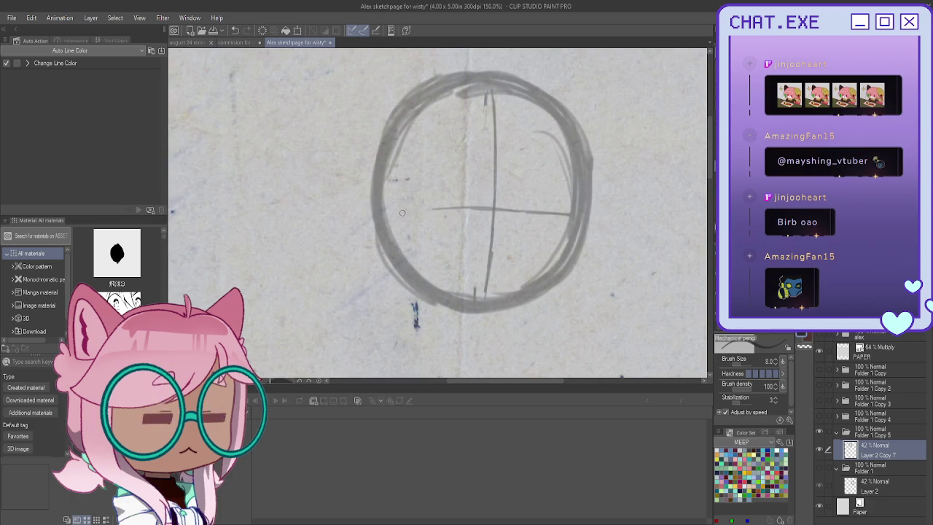
drag(486, 299, 490, 76)
scroll(490, 164, down, 2)
scroll(489, 164, up, 1)
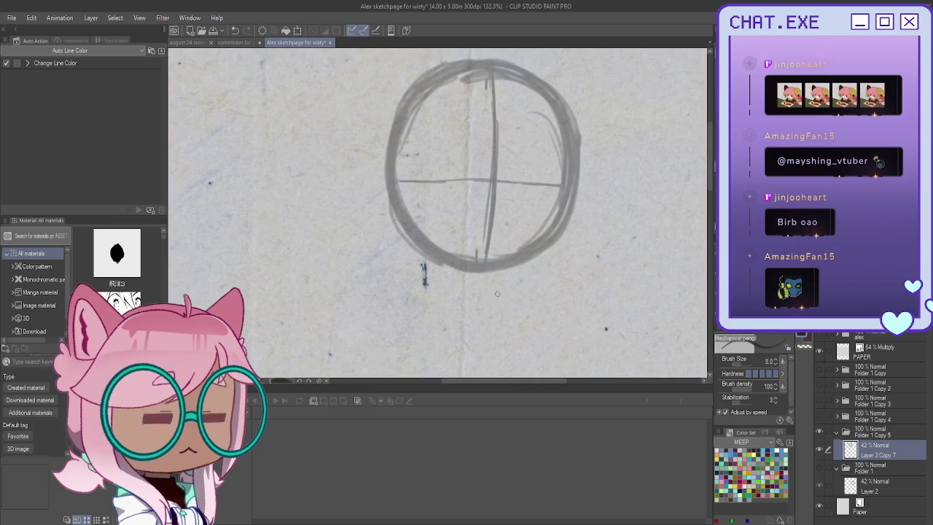
Step: Sketch a small box-shaped torso with a centre line below the head
drag(487, 310, 486, 357)
drag(488, 288, 487, 346)
mouse_move(512, 301)
mouse_down()
mouse_move(449, 299)
mouse_move(516, 298)
mouse_move(523, 362)
mouse_move(496, 363)
mouse_up()
mouse_move(450, 305)
mouse_down()
mouse_move(446, 343)
mouse_move(490, 363)
mouse_move(443, 372)
mouse_move(496, 365)
mouse_move(446, 362)
mouse_up()
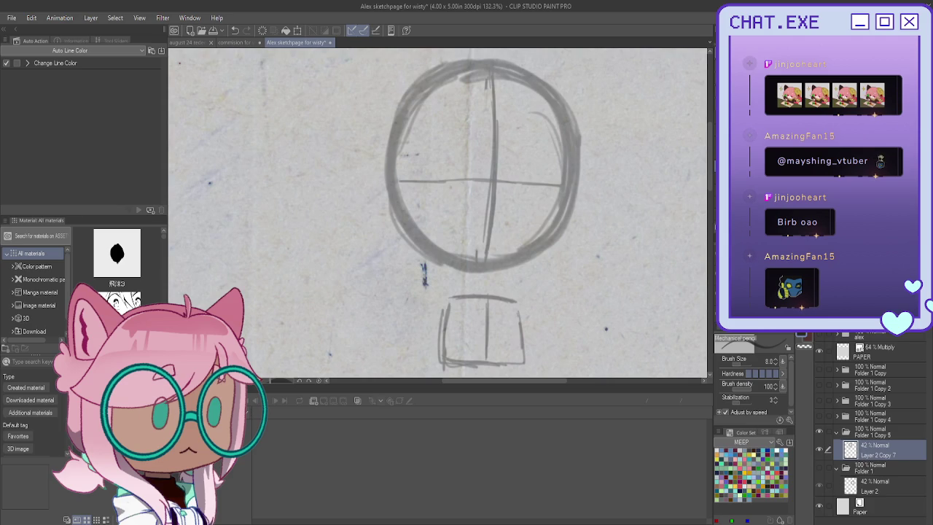
Step: Lasso the torso sketch and transform it slightly upward toward the head
key(m)
drag(461, 283, 464, 282)
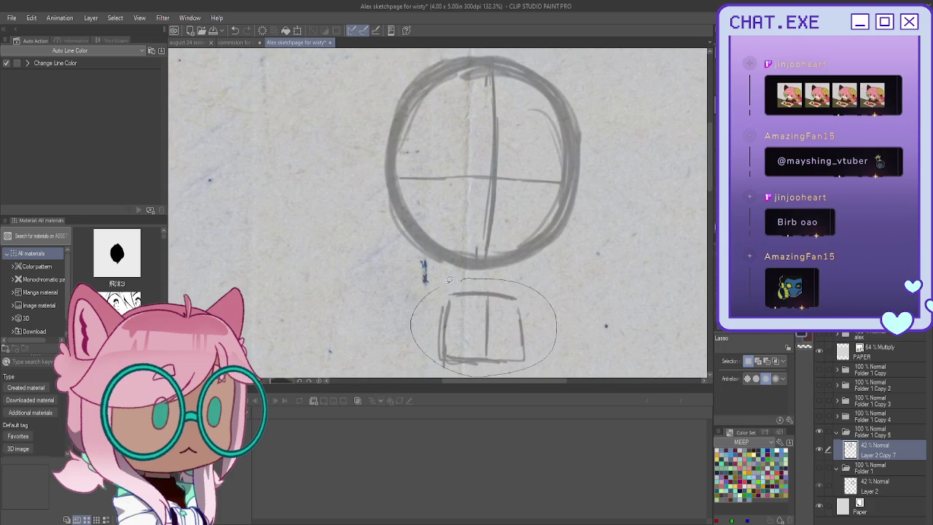
click(521, 357)
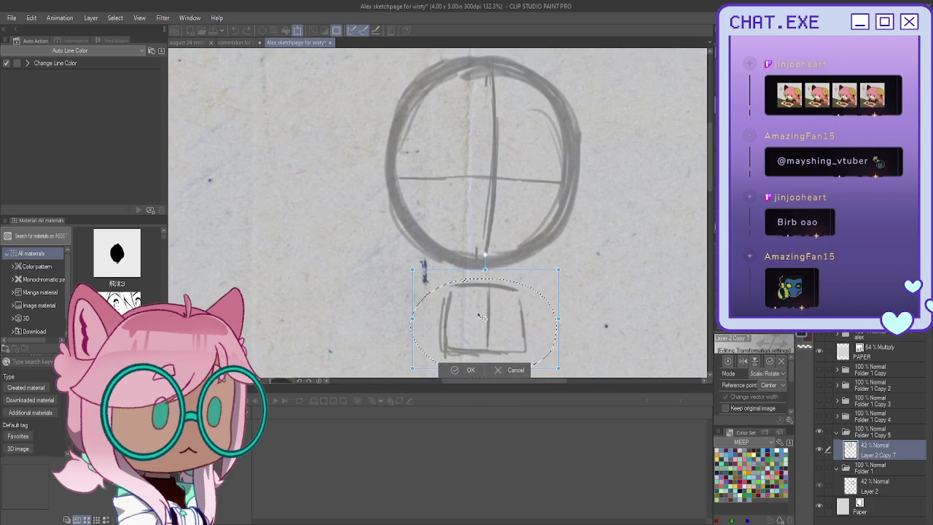
drag(482, 326, 481, 315)
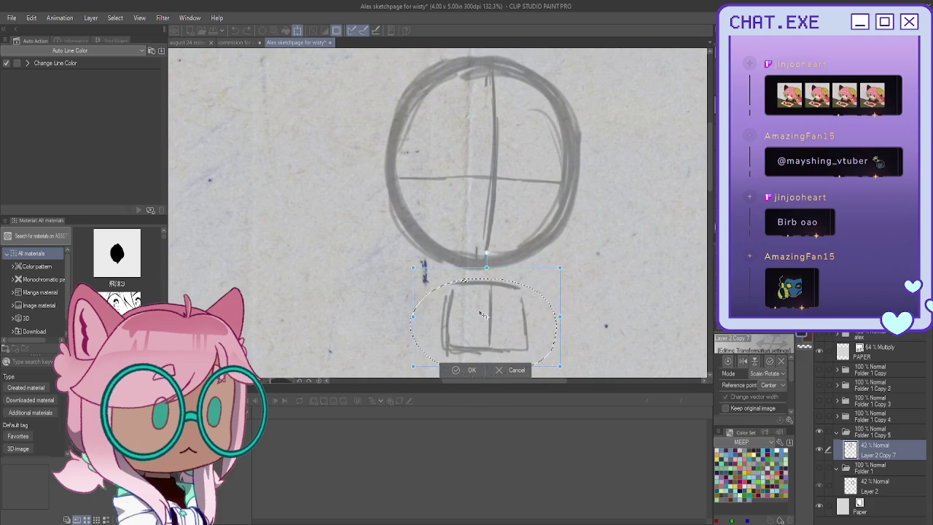
click(455, 369)
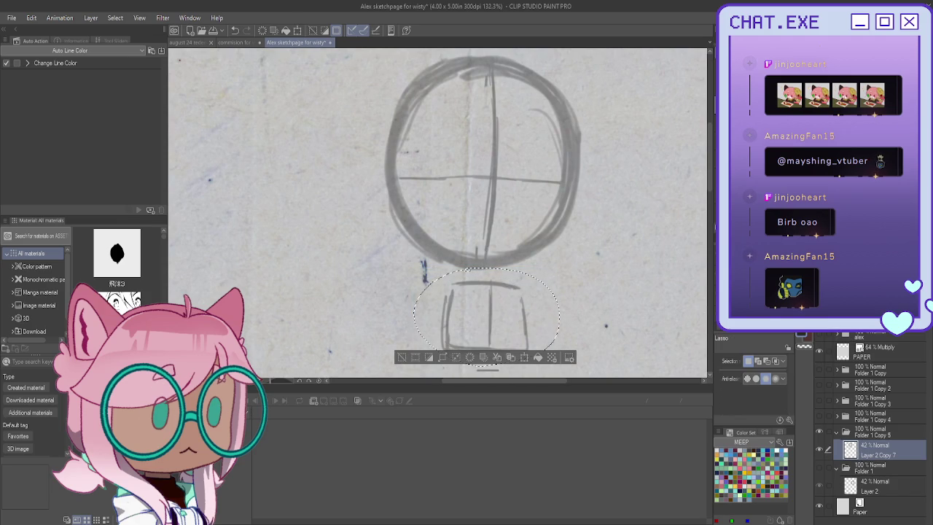
Step: Add a new raster layer, clear the selection, and return to the pencil
key(ctrl+shift+n)
key(ctrl+d)
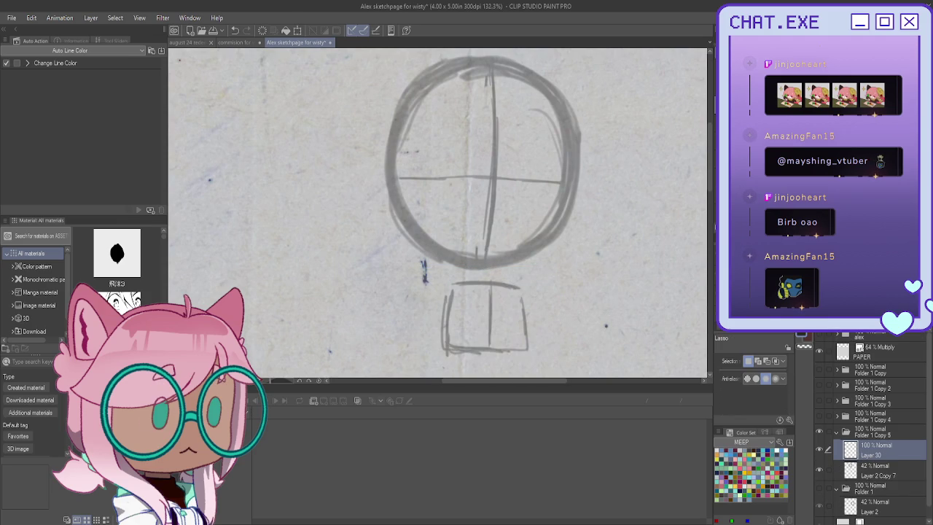
key(p)
scroll(552, 222, up, 2)
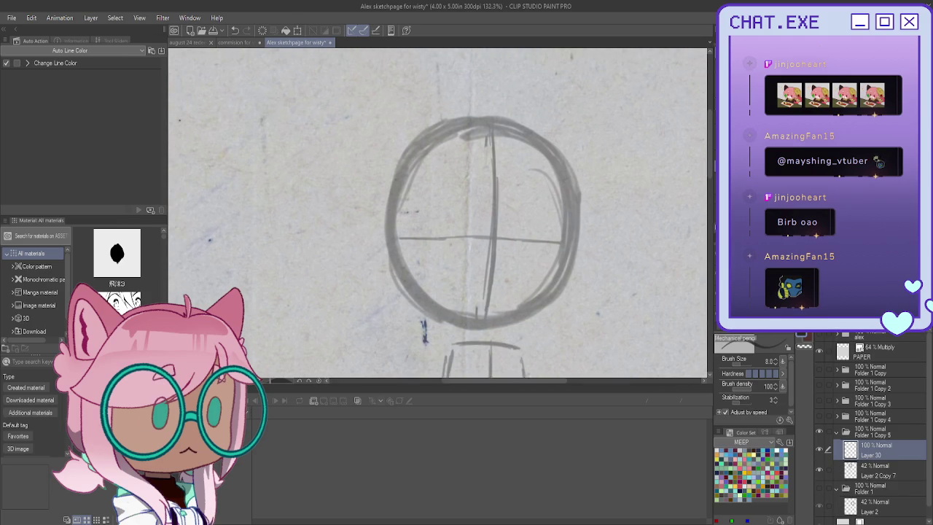
Step: Ink the head's right cheek outline up around the head, trimming its lower end
scroll(551, 222, up, 1)
scroll(552, 221, up, 2)
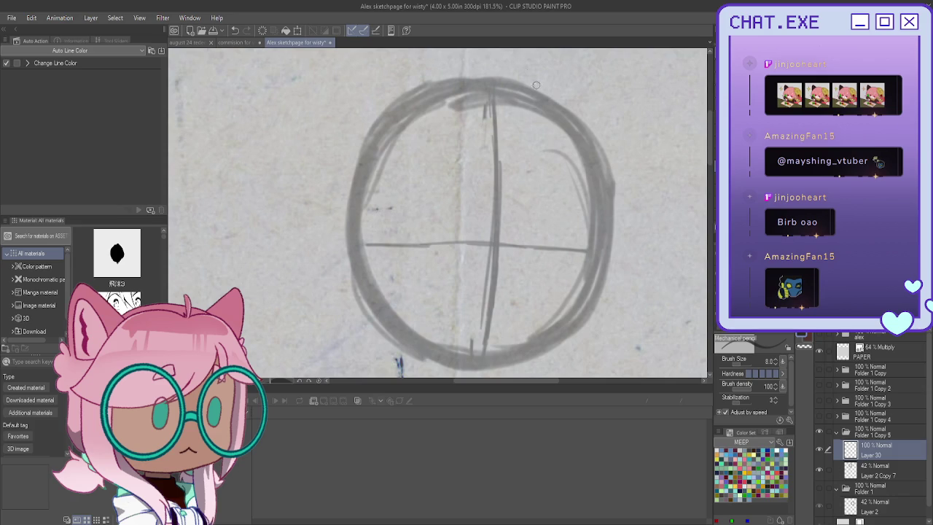
drag(582, 145, 575, 324)
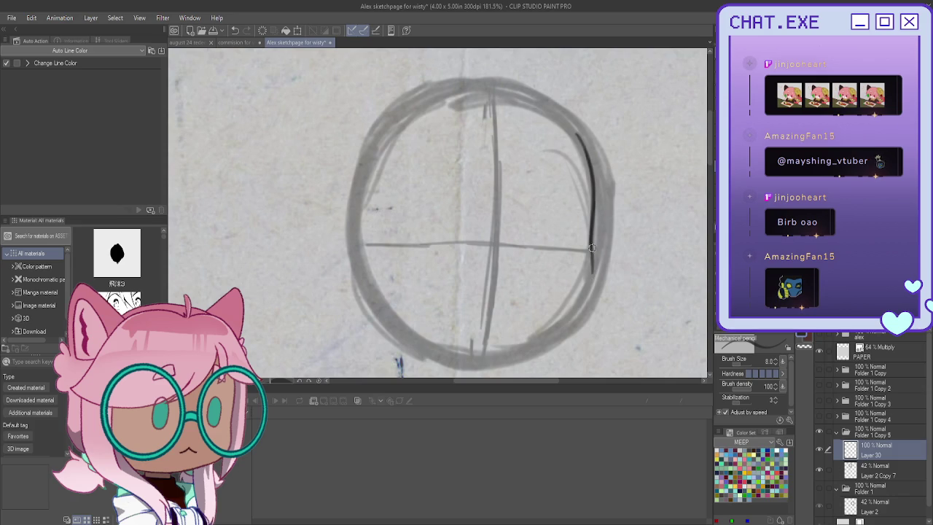
drag(573, 109, 577, 331)
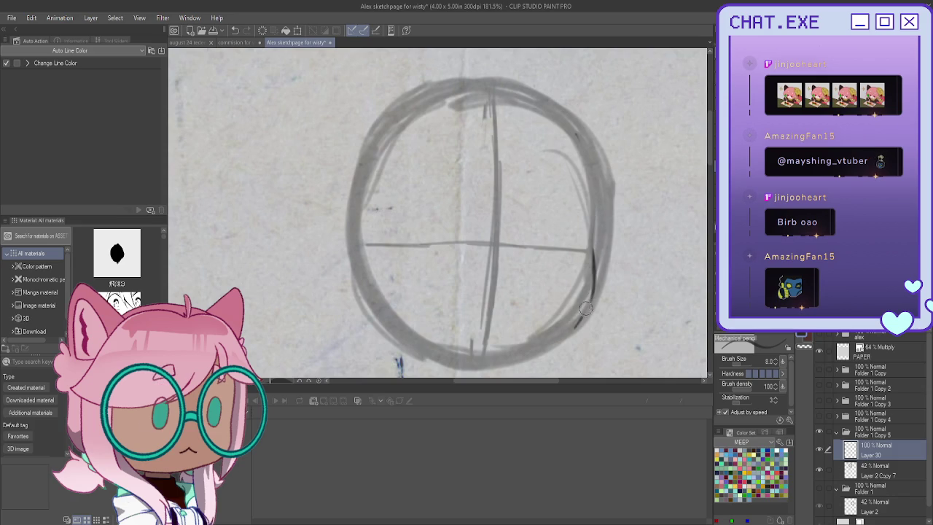
mouse_move(580, 142)
mouse_down()
mouse_move(592, 298)
mouse_move(583, 328)
mouse_move(563, 340)
mouse_up()
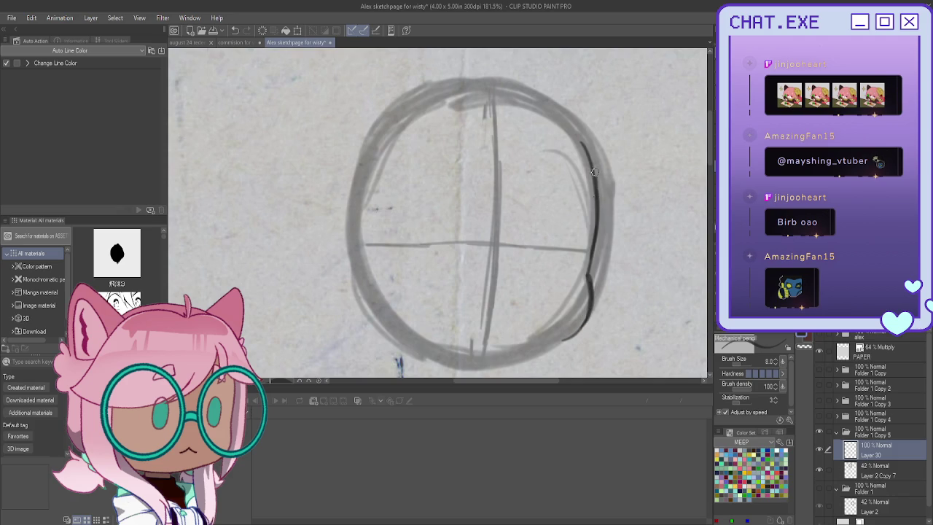
drag(594, 168, 562, 121)
drag(592, 299, 567, 341)
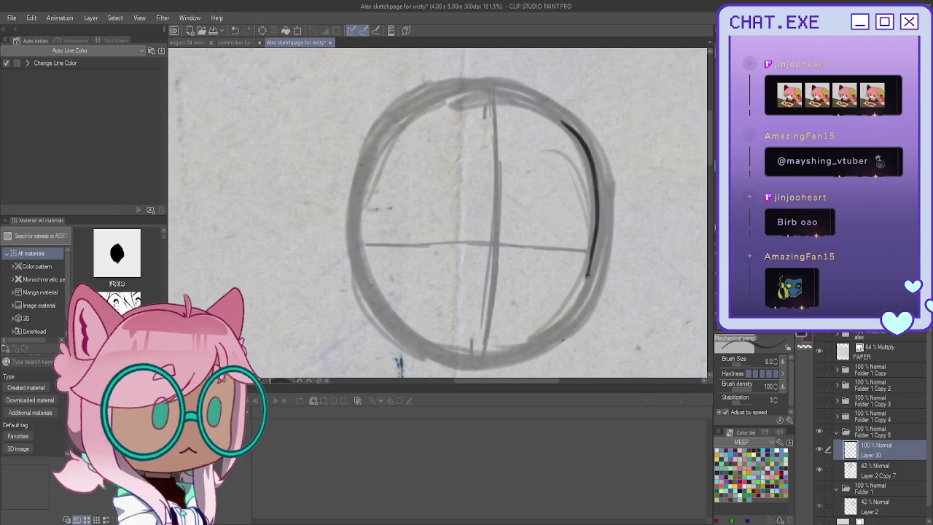
Step: With the canvas mirrored, ink the lower cheek and join it into the jaw curve
key(h)
drag(283, 234, 286, 283)
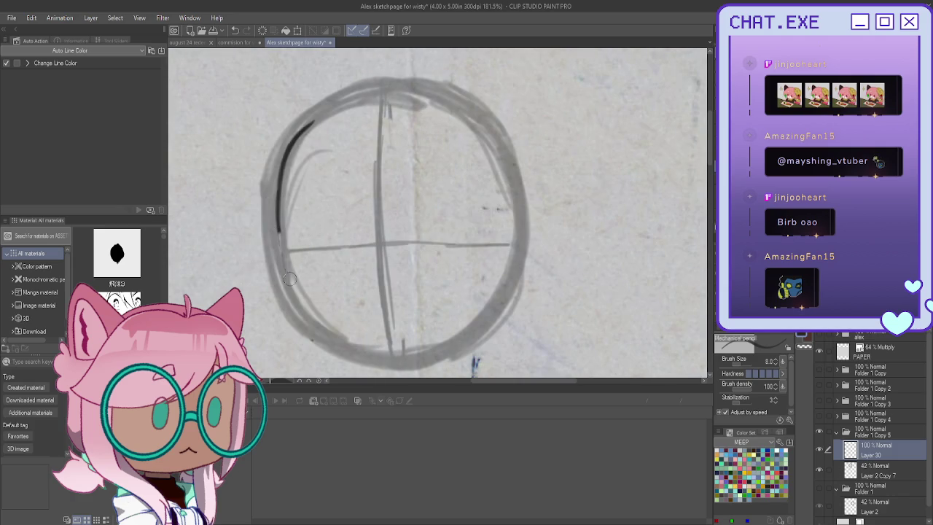
drag(280, 196, 288, 310)
mouse_move(401, 358)
mouse_down()
mouse_move(332, 348)
mouse_move(300, 328)
mouse_up()
mouse_move(277, 275)
mouse_down()
mouse_move(291, 325)
mouse_move(317, 336)
mouse_up()
mouse_move(282, 267)
mouse_down()
mouse_move(280, 308)
mouse_move(306, 337)
mouse_move(382, 354)
mouse_up()
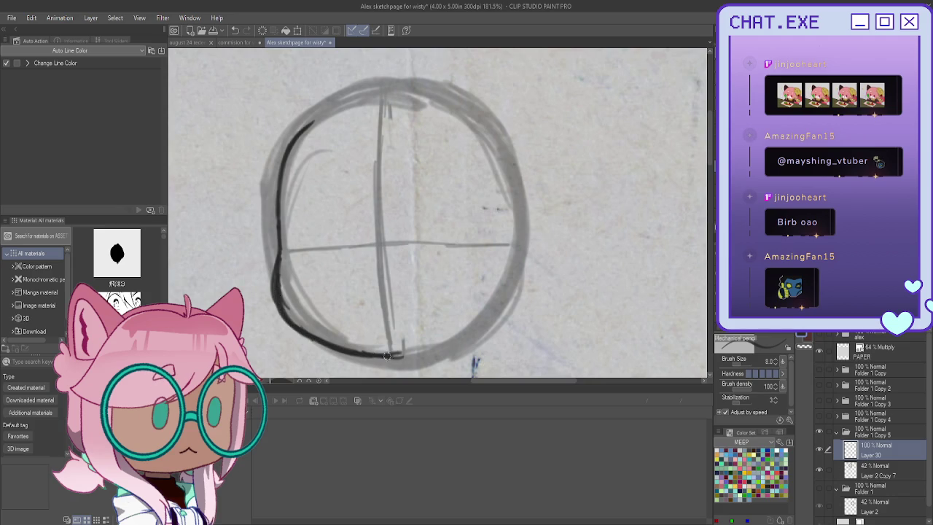
key(h)
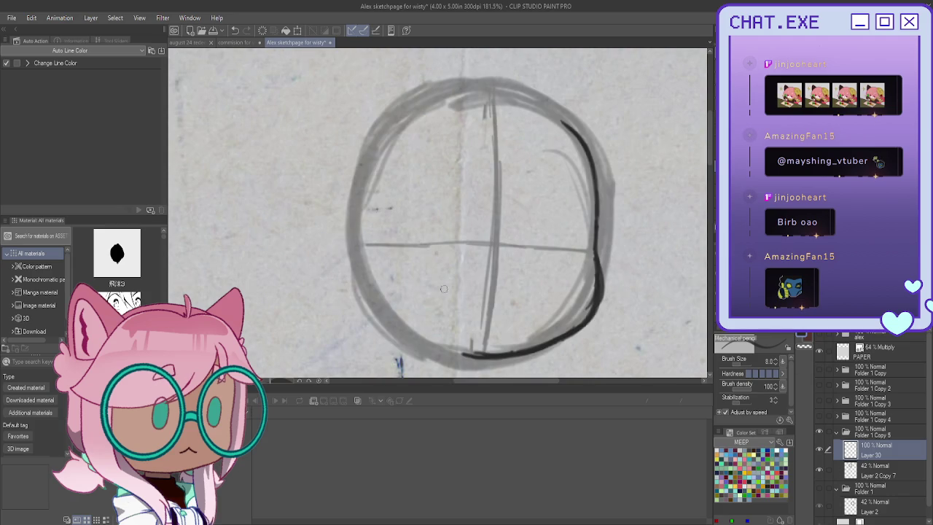
Step: Ink the jaw along the head's bottom and add a short mouth dash
scroll(368, 274, up, 1)
mouse_move(488, 363)
mouse_down()
mouse_move(409, 339)
mouse_move(371, 314)
mouse_up()
drag(417, 344, 362, 296)
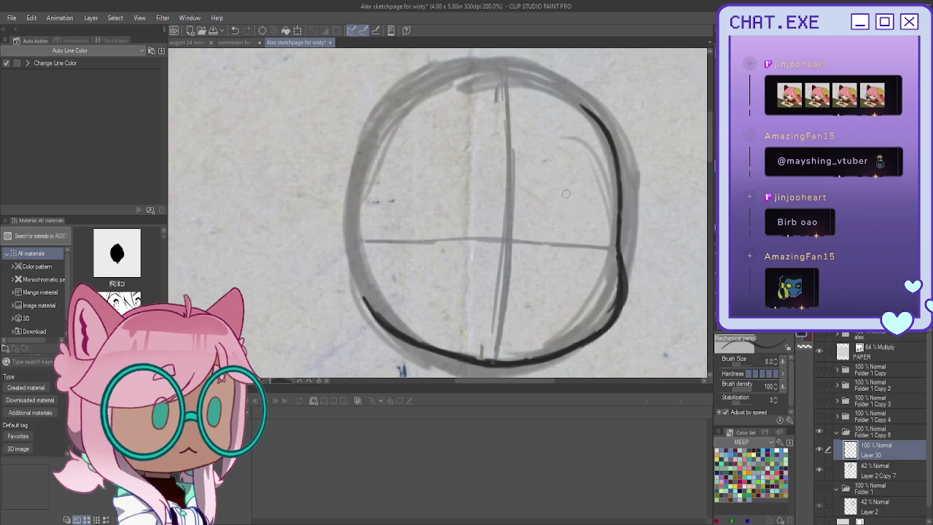
drag(521, 312, 463, 313)
key(ctrl+z)
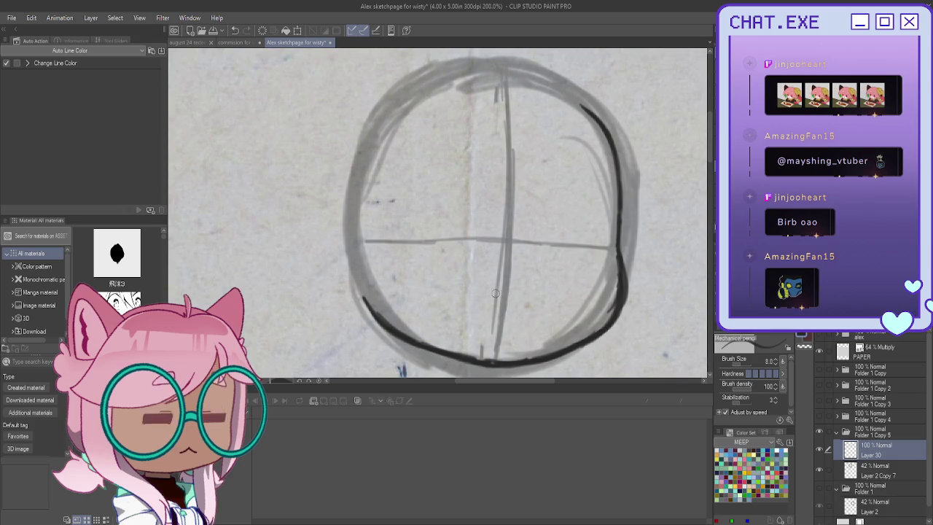
drag(529, 314, 486, 313)
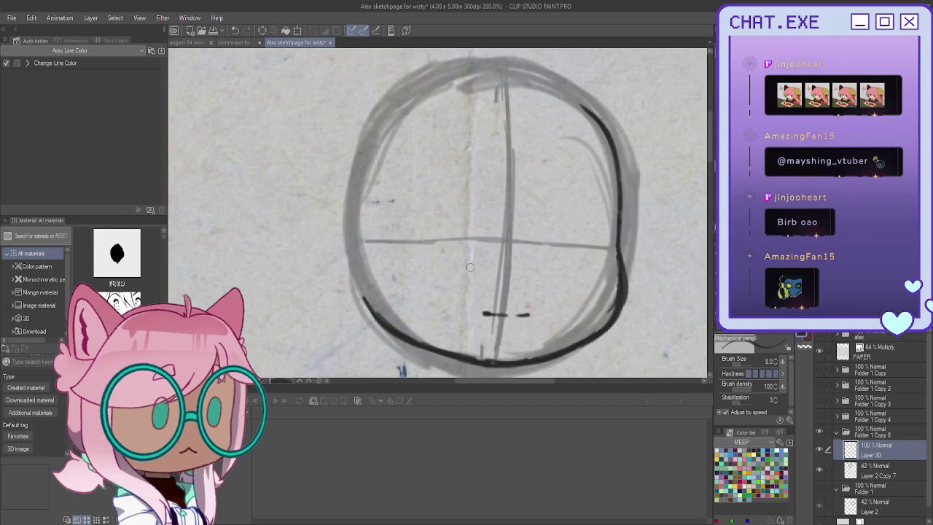
Step: Draw the first eye's thick lash line and iris, discarding a trial eyebrow
mouse_move(600, 224)
mouse_down()
mouse_move(543, 225)
mouse_move(595, 226)
mouse_up()
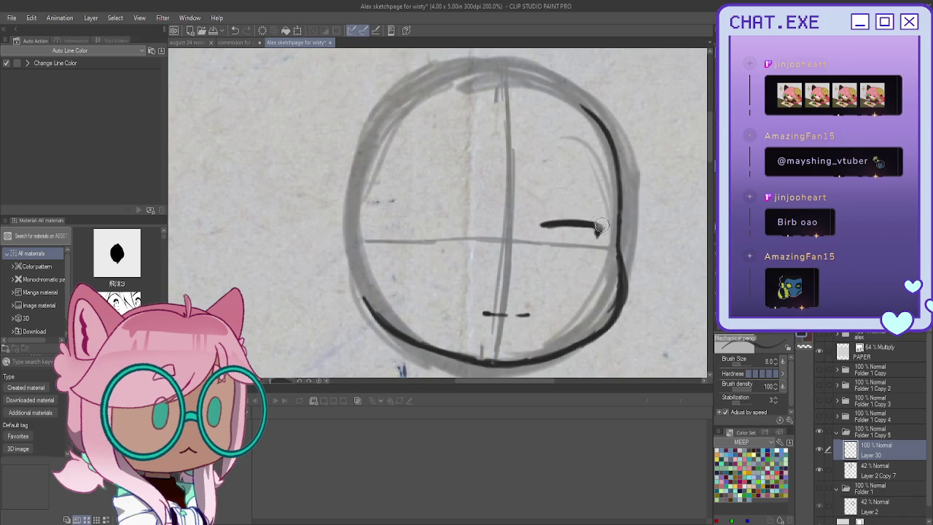
key(ctrl+z)
key(ctrl+z)
mouse_move(576, 226)
mouse_down()
mouse_move(541, 224)
mouse_move(596, 225)
mouse_move(541, 224)
mouse_up()
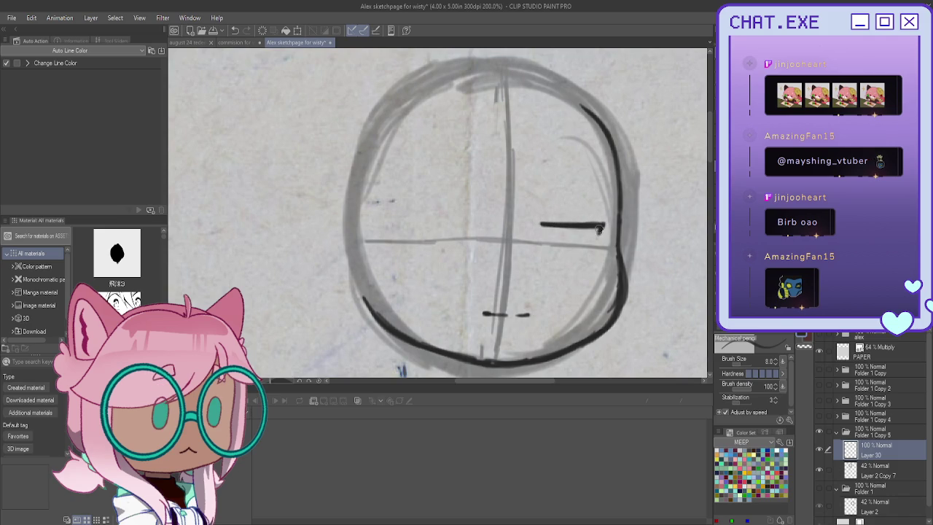
mouse_move(585, 250)
mouse_down()
mouse_move(563, 252)
mouse_move(586, 250)
mouse_up()
mouse_move(561, 256)
mouse_down()
mouse_move(579, 252)
mouse_move(585, 235)
mouse_move(552, 215)
mouse_up()
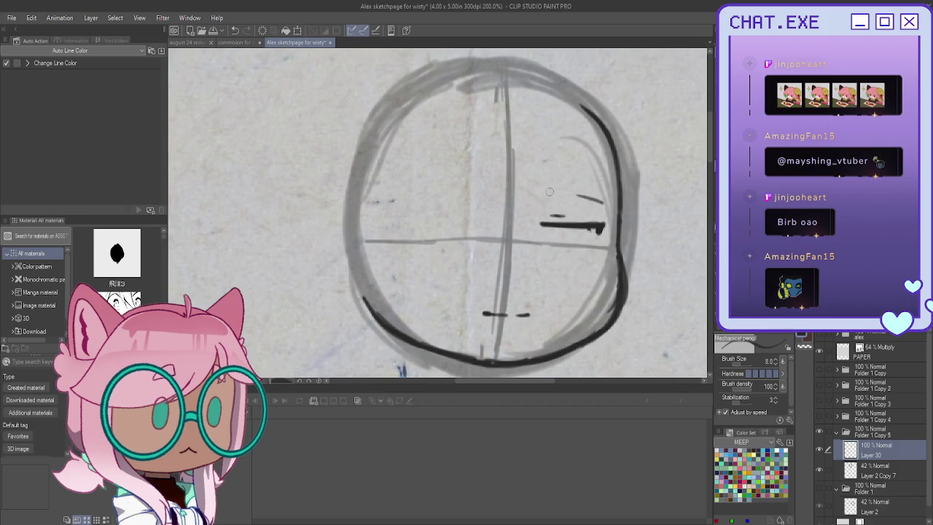
mouse_move(545, 194)
mouse_down()
mouse_move(600, 201)
mouse_move(539, 198)
mouse_up()
key(ctrl+z)
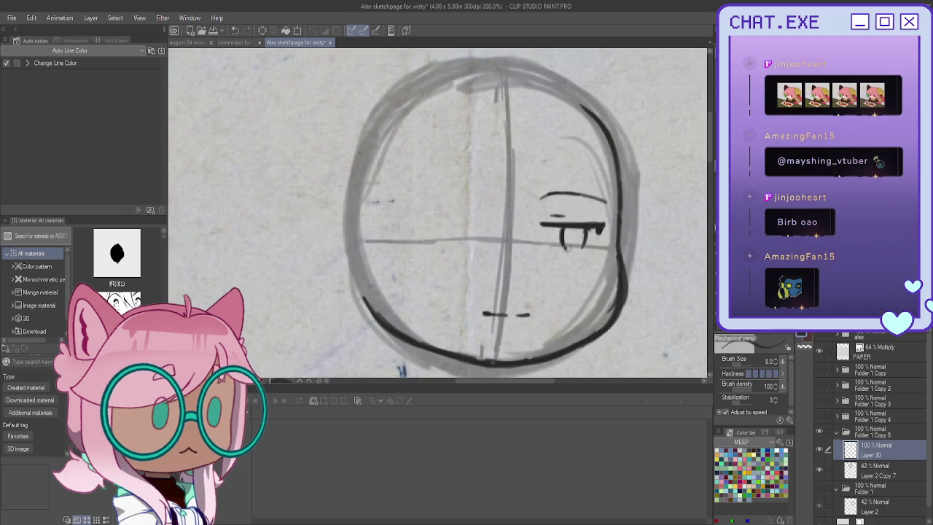
mouse_move(583, 235)
mouse_down()
mouse_move(566, 237)
mouse_move(574, 246)
mouse_move(562, 239)
mouse_up()
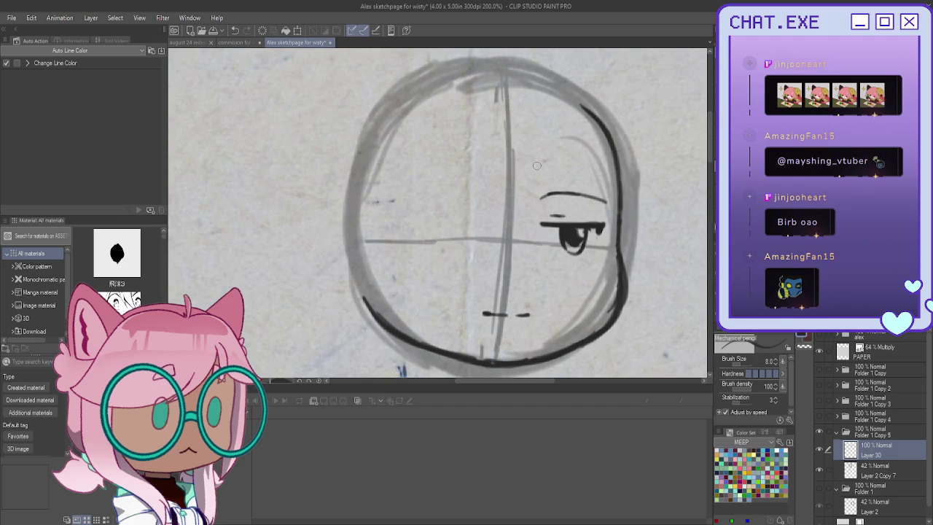
Step: Remove the mouth dashes, draw the second eye's lash and iris, and darken the first eye
key(ctrl+z)
key(ctrl+z)
drag(495, 222, 423, 218)
mouse_move(493, 222)
mouse_down()
mouse_move(421, 220)
mouse_move(467, 214)
mouse_move(422, 194)
mouse_move(489, 191)
mouse_move(426, 193)
mouse_up()
key(ctrl+z)
key(ctrl+z)
key(ctrl+z)
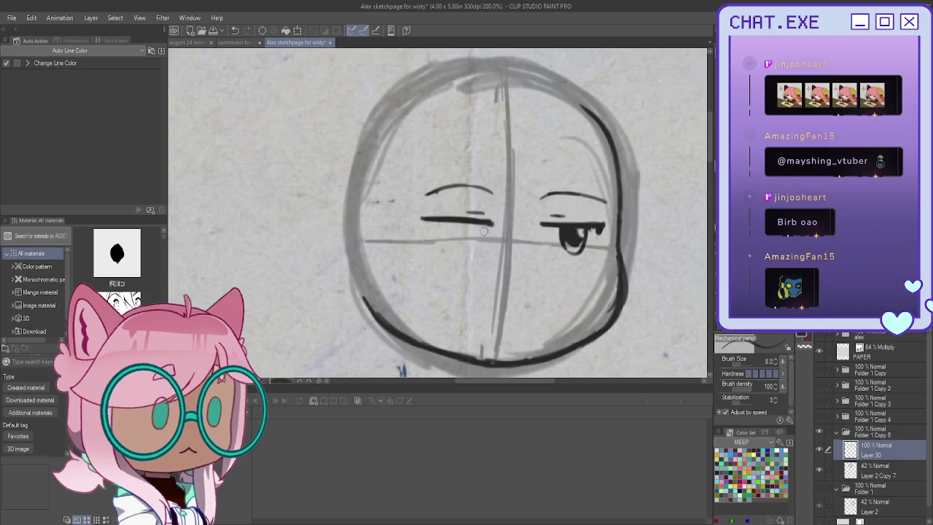
mouse_move(482, 240)
mouse_down()
mouse_move(483, 248)
mouse_move(461, 245)
mouse_move(480, 240)
mouse_move(477, 254)
mouse_move(464, 245)
mouse_move(478, 243)
mouse_move(468, 223)
mouse_move(474, 243)
mouse_up()
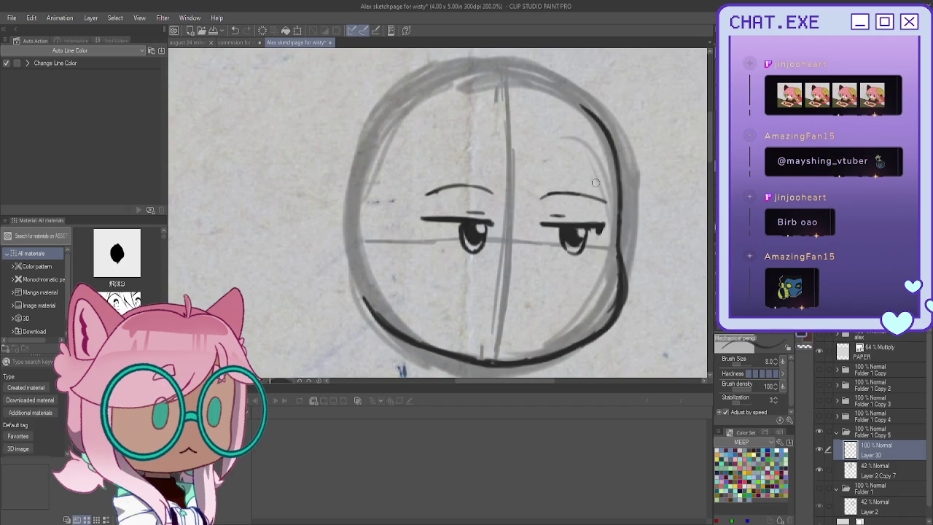
drag(579, 228, 584, 237)
scroll(458, 212, down, 1)
scroll(459, 212, down, 1)
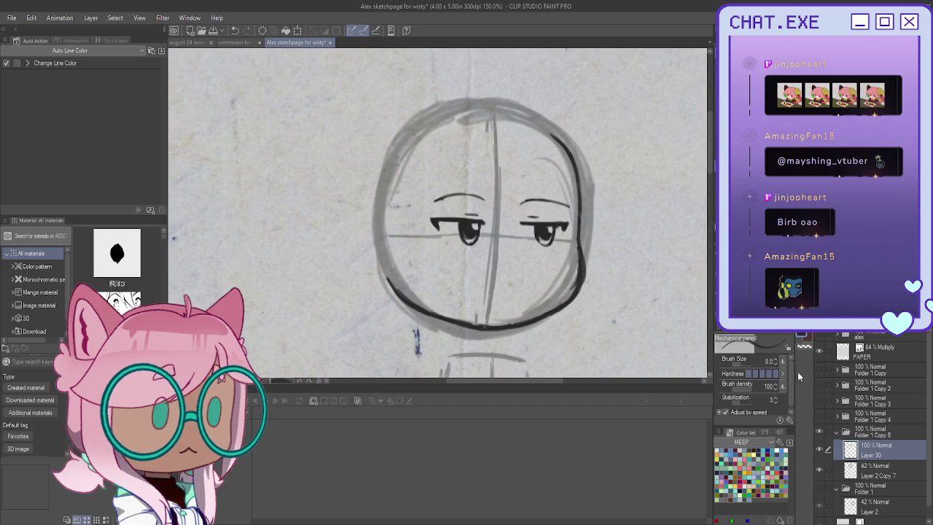
Step: Erase the old right and lower-left face outline and nudge the eyes slightly down
drag(550, 130, 528, 319)
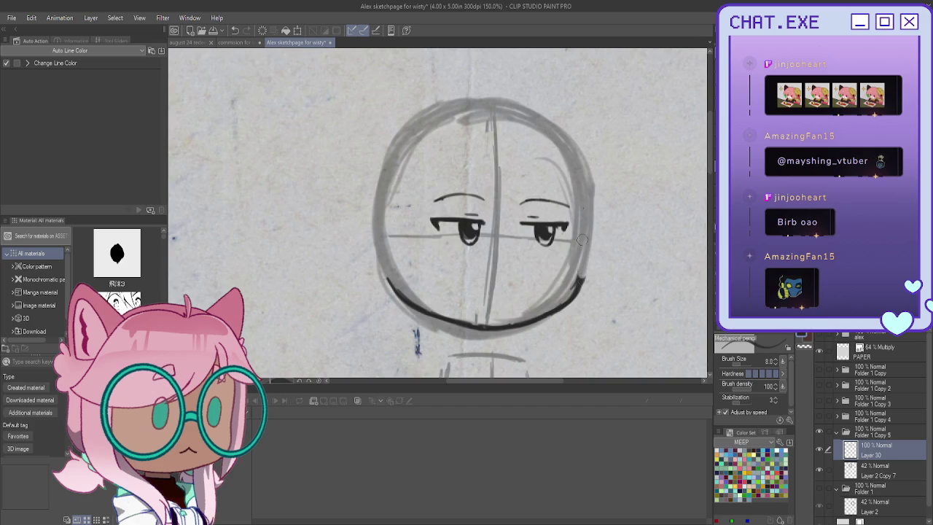
drag(499, 327, 432, 312)
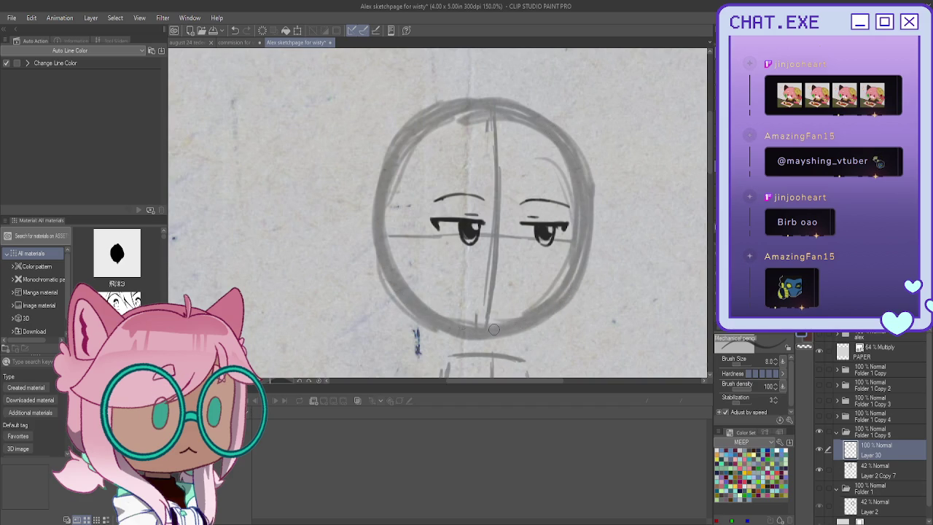
key(k)
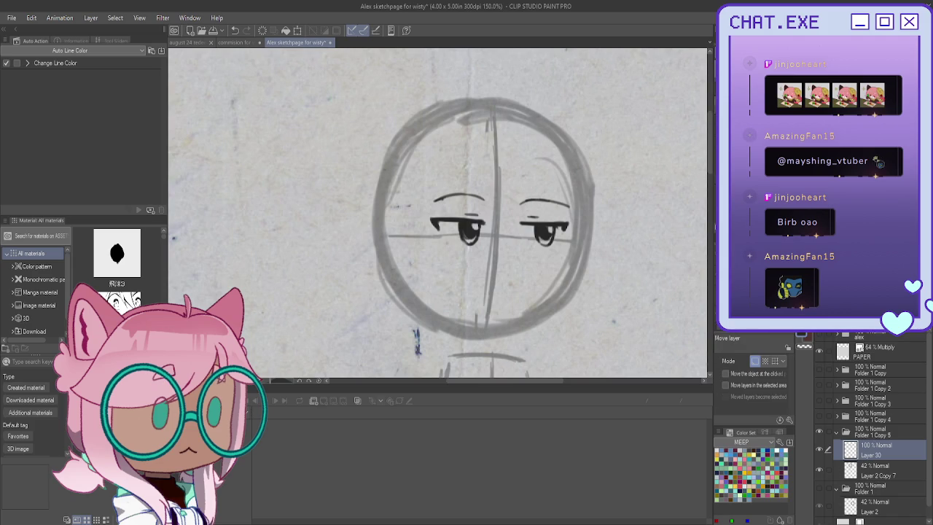
drag(377, 164, 373, 180)
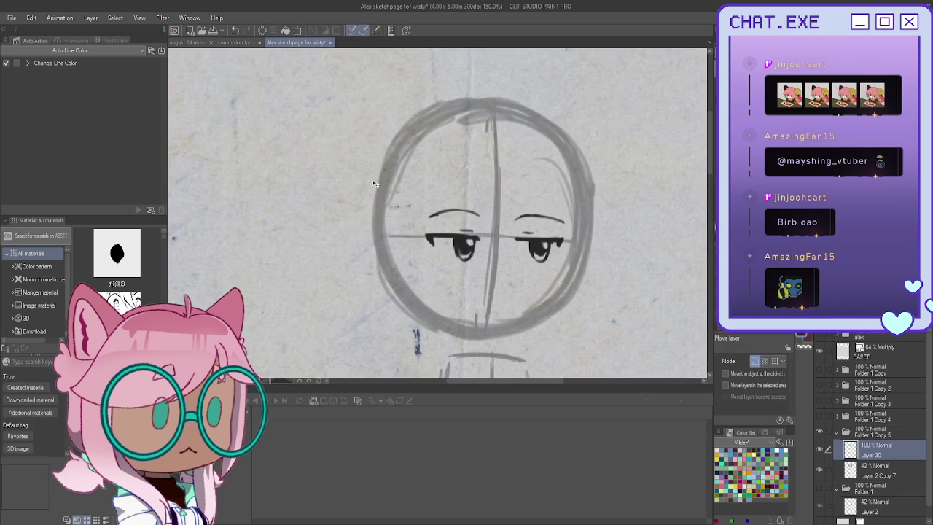
Step: Draw a pencil line down the head's right edge and trim its lower part
key(p)
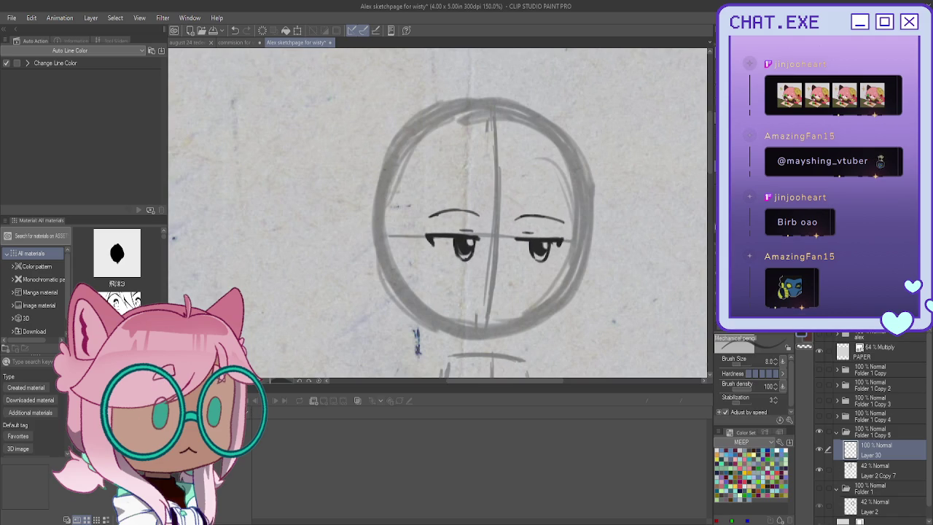
drag(574, 170, 556, 303)
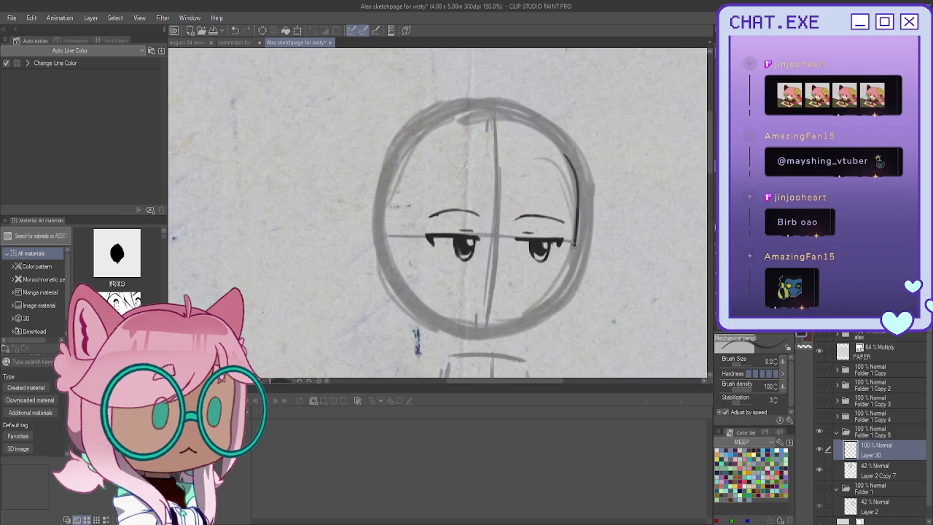
drag(577, 240, 575, 272)
Step: With the canvas mirrored, ink the head's lower-left outline and bottom curve
key(h)
scroll(334, 289, up, 1)
scroll(334, 289, up, 2)
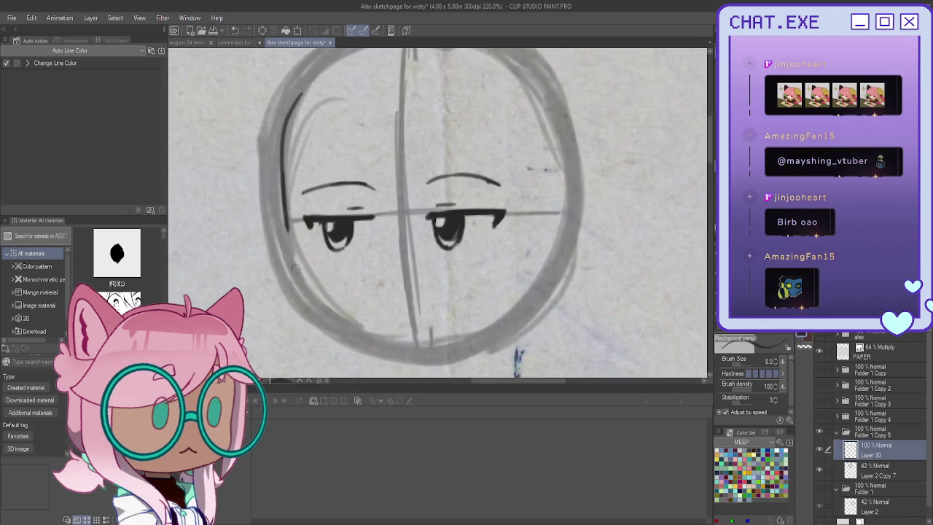
drag(287, 248, 302, 308)
drag(428, 350, 354, 336)
drag(286, 289, 384, 347)
drag(290, 245, 284, 278)
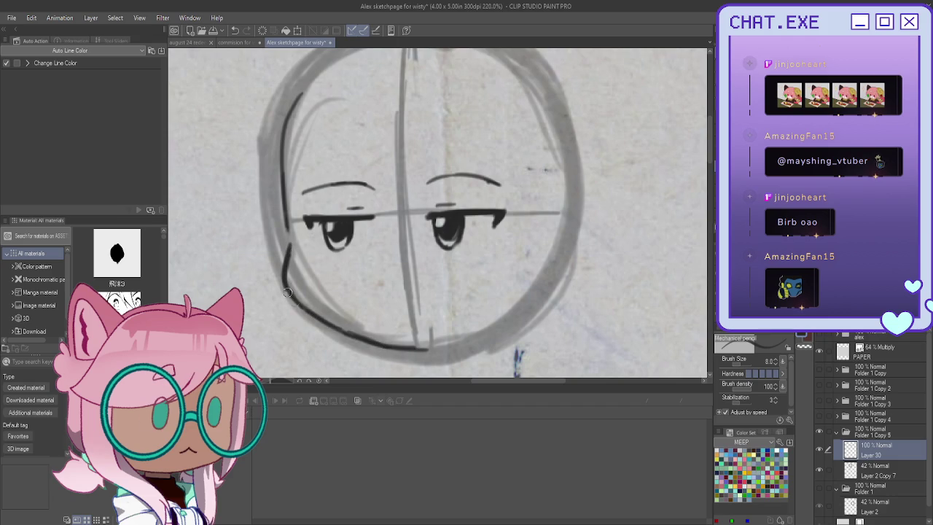
drag(286, 211, 288, 259)
drag(535, 310, 498, 338)
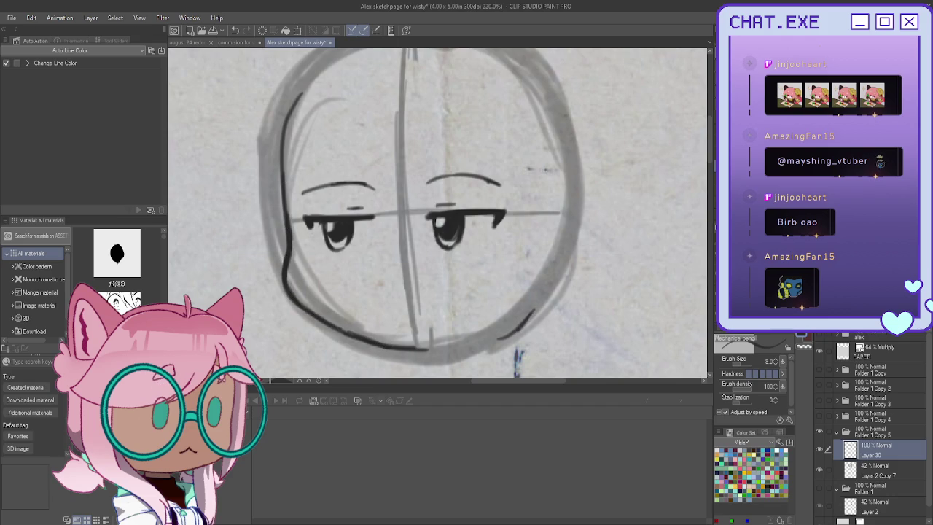
key(h)
Step: Darken the lower-right outline, add small mouth dashes, and erase both eyebrow strokes
drag(576, 299, 535, 333)
drag(572, 310, 333, 312)
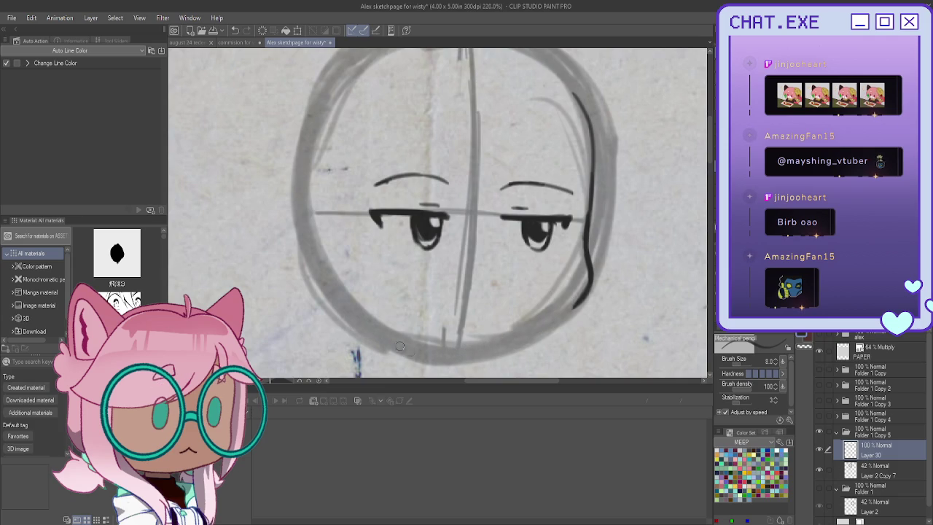
drag(488, 310, 498, 308)
drag(498, 306, 459, 305)
drag(574, 189, 503, 185)
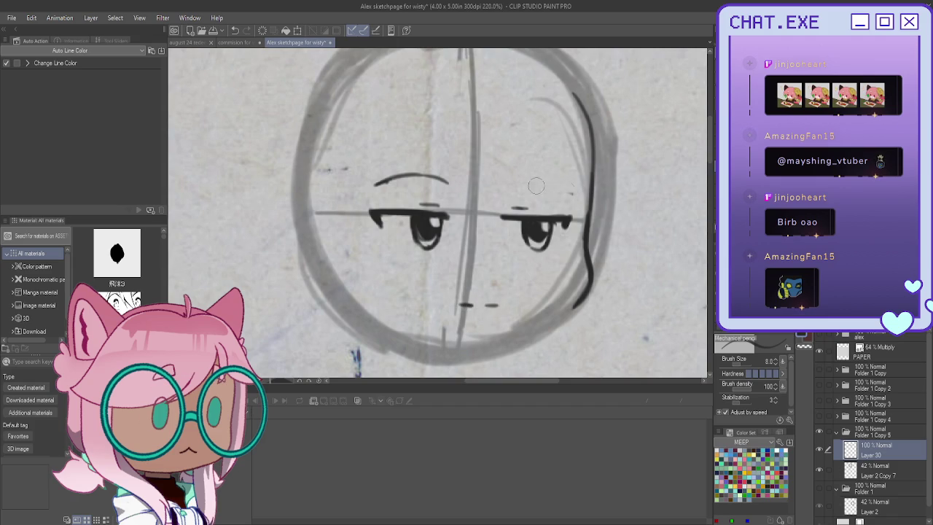
mouse_move(448, 183)
mouse_down()
mouse_move(362, 189)
mouse_move(450, 179)
mouse_up()
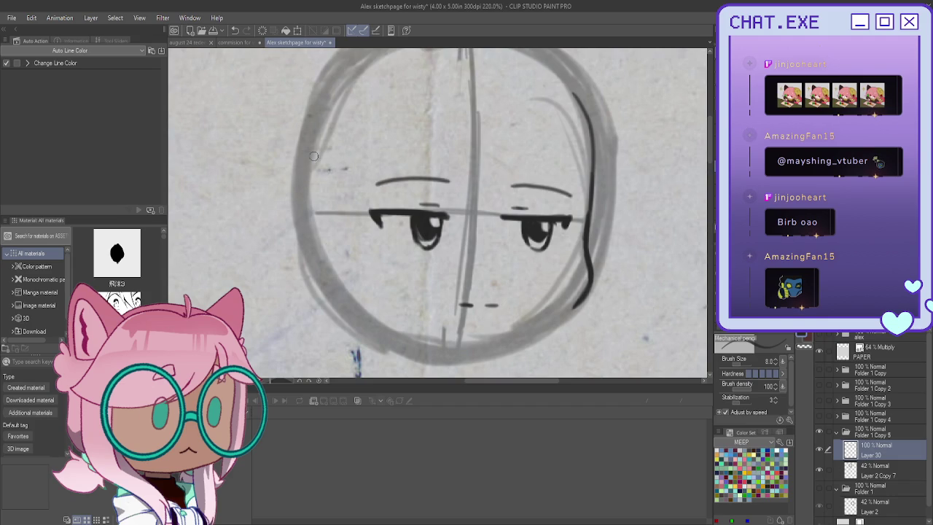
Step: Redraw the lower face stroke along the chin
drag(565, 315, 519, 338)
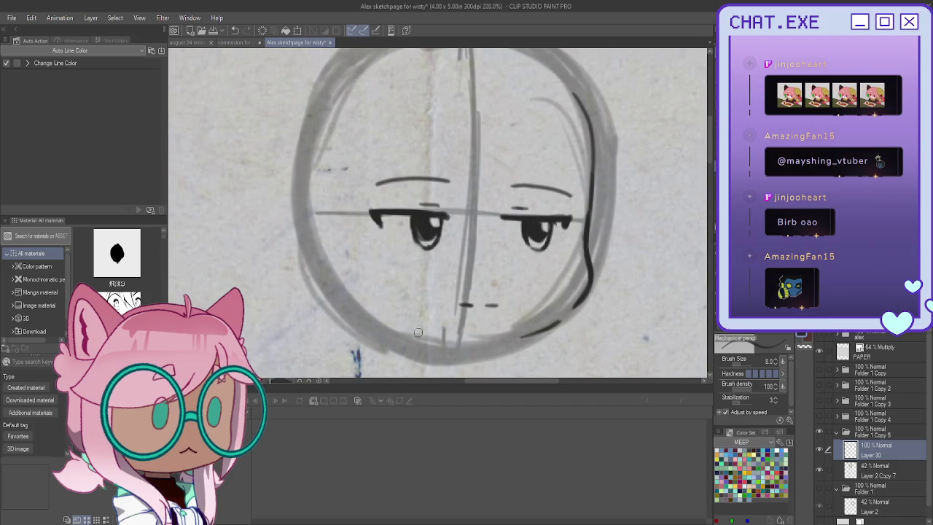
scroll(419, 335, down, 2)
scroll(406, 355, up, 2)
key(ctrl+z)
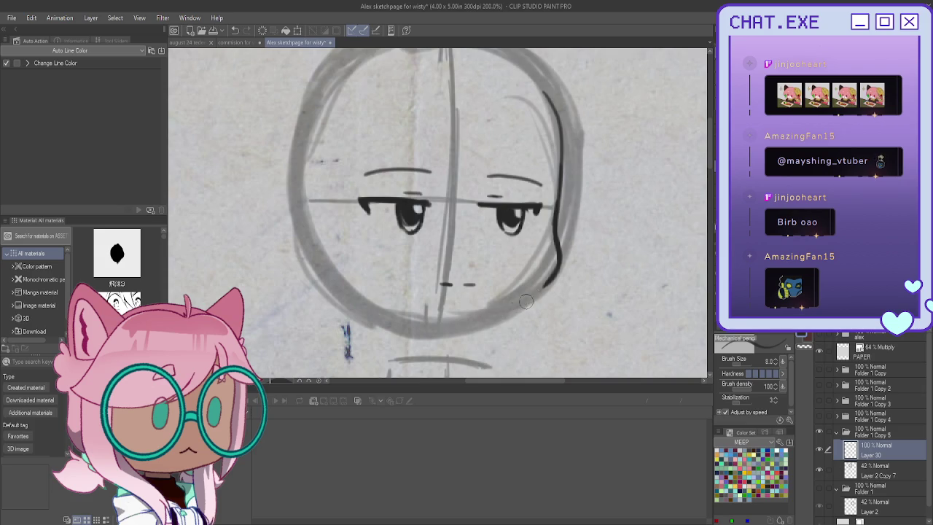
mouse_move(508, 312)
mouse_down()
mouse_move(407, 319)
mouse_move(372, 302)
mouse_move(509, 317)
mouse_move(389, 311)
mouse_move(348, 291)
mouse_up()
Step: Ink the cheek line down the face's side, erase stray strokes, and add a new layer
key(minus)
mouse_move(520, 107)
mouse_down()
mouse_move(538, 143)
mouse_move(551, 244)
mouse_move(529, 296)
mouse_move(489, 334)
mouse_up()
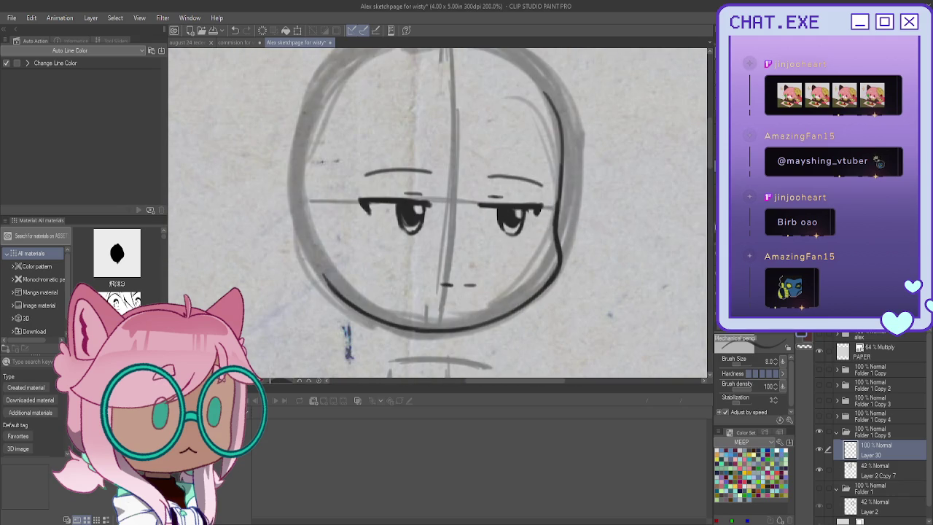
mouse_move(548, 99)
mouse_down()
mouse_move(560, 191)
mouse_move(542, 102)
mouse_up()
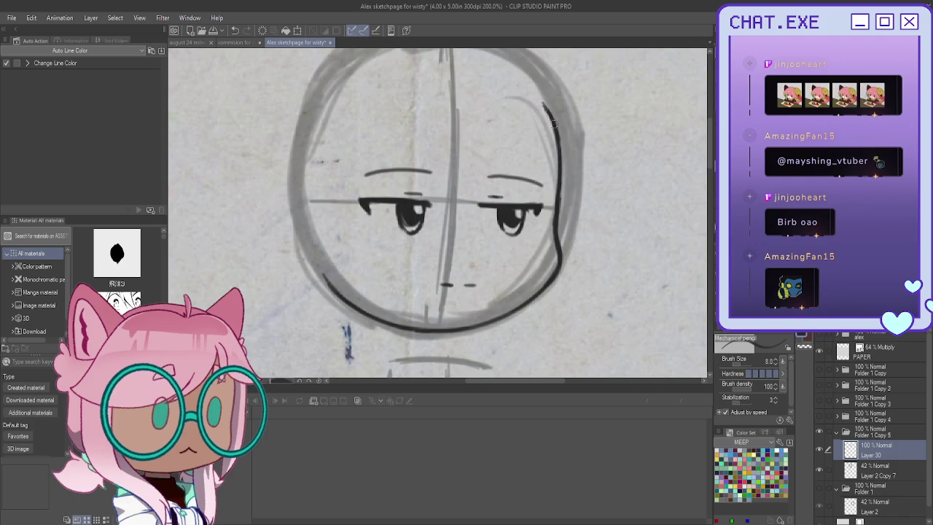
drag(329, 276, 539, 301)
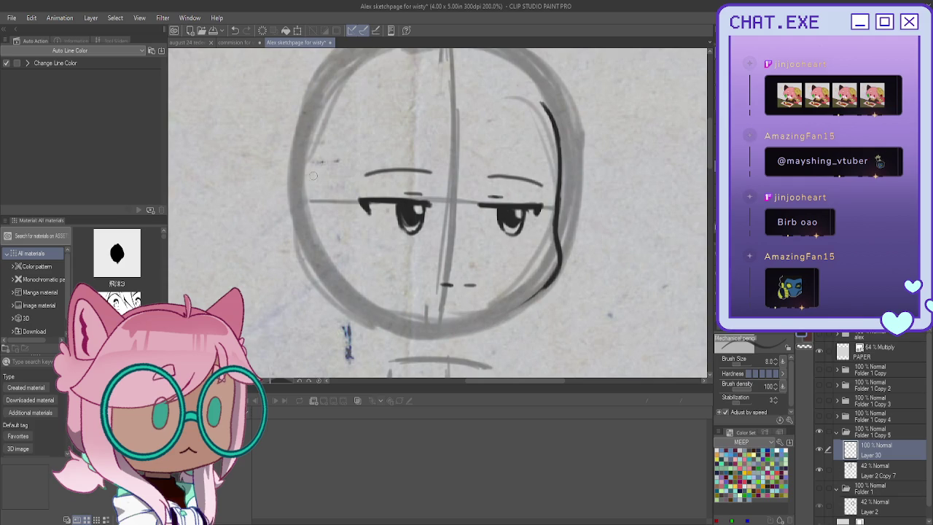
key(ctrl+shift+n)
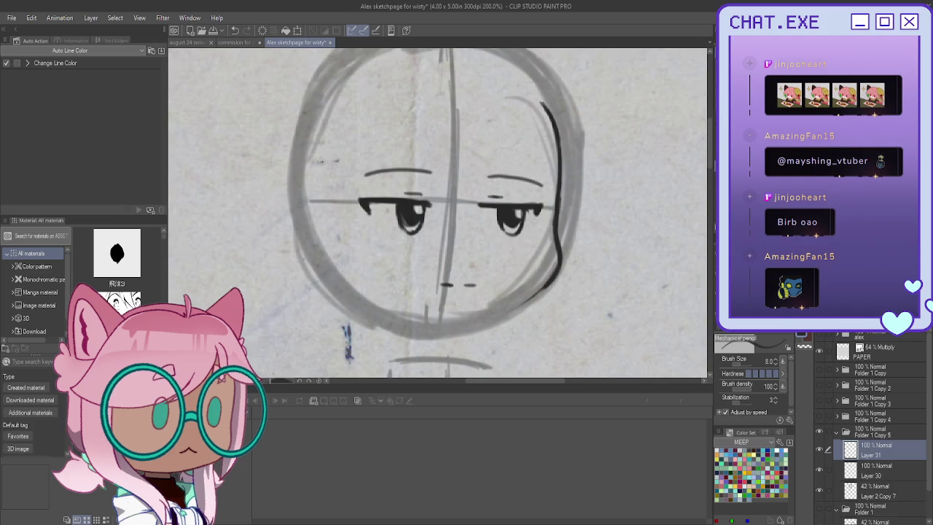
Step: Sketch the first long curving hair strands falling from the crown across the face
scroll(438, 213, up, 3)
scroll(438, 213, down, 5)
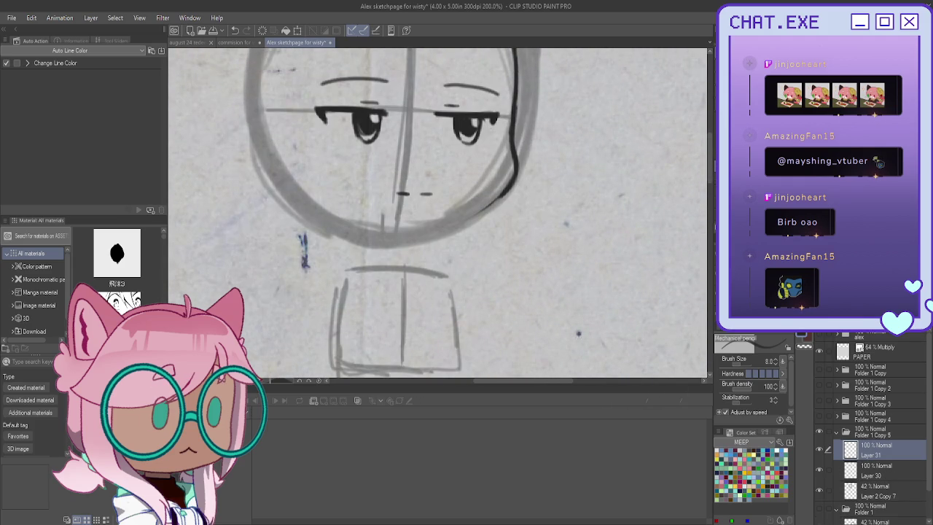
scroll(437, 213, up, 4)
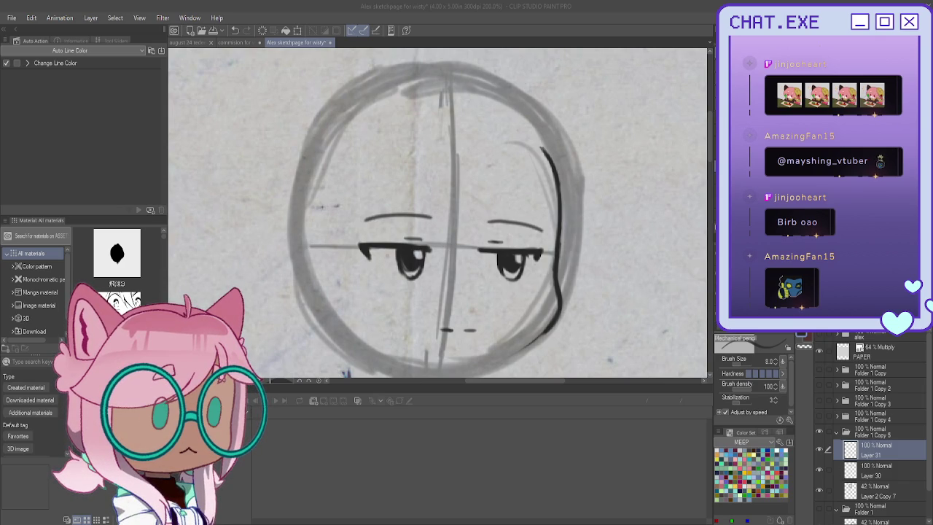
click(440, 83)
drag(440, 87, 445, 237)
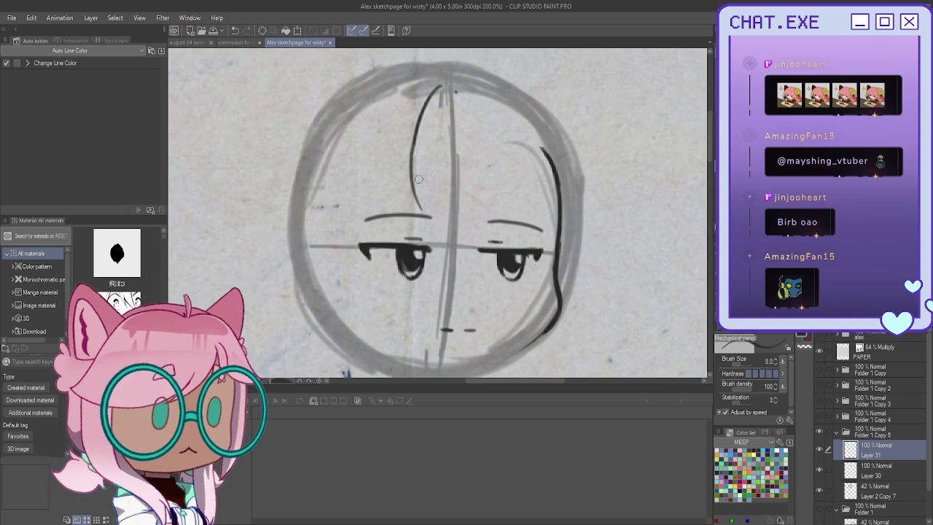
mouse_move(459, 121)
mouse_down()
mouse_move(463, 186)
mouse_move(485, 241)
mouse_up()
drag(465, 204, 495, 266)
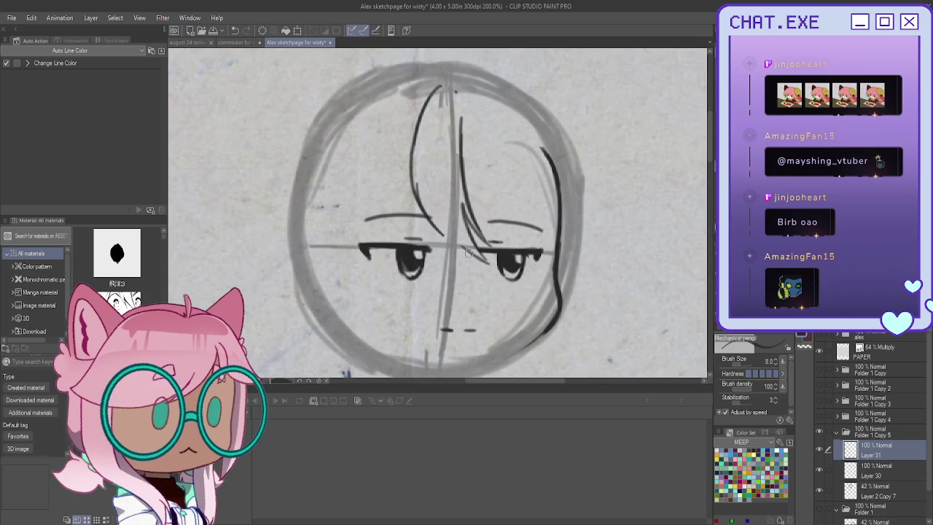
drag(436, 223, 487, 263)
drag(486, 120, 472, 205)
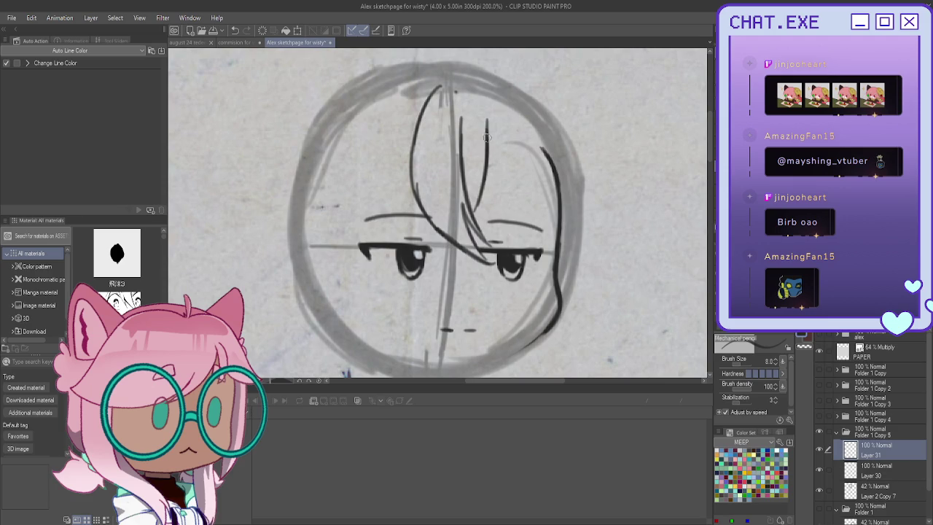
key(ctrl+z)
drag(487, 144, 487, 166)
drag(487, 121, 477, 217)
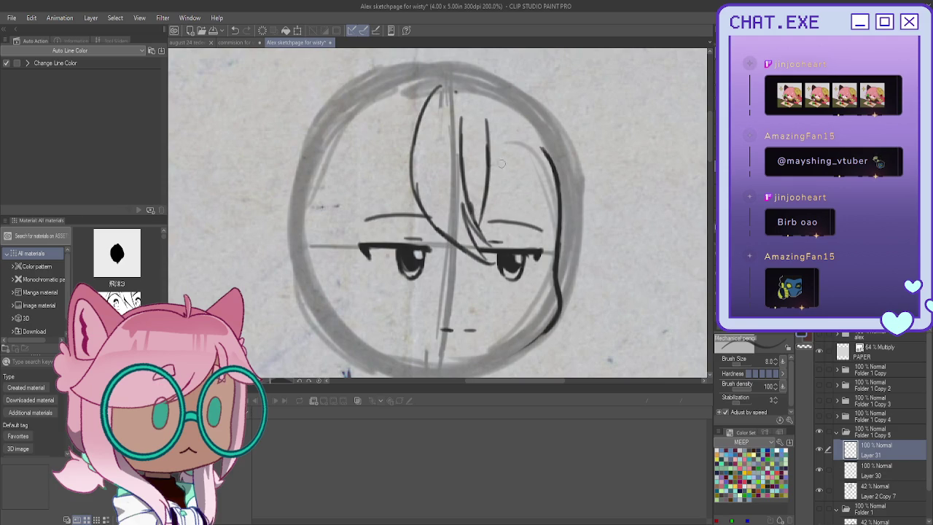
Step: Draw curved hair strands sweeping right and down the head's right edge
drag(490, 146, 538, 206)
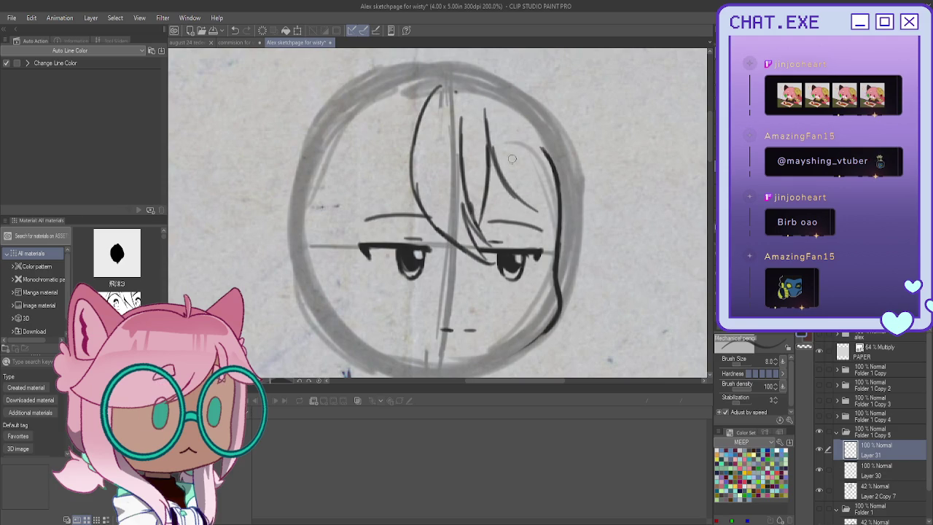
drag(507, 149, 554, 206)
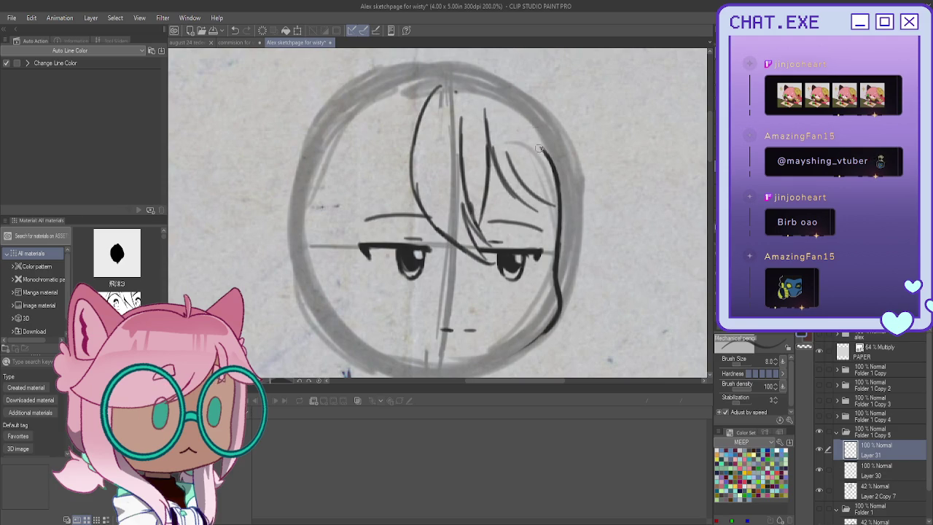
drag(538, 131, 548, 204)
mouse_move(534, 131)
mouse_down()
mouse_move(518, 102)
mouse_move(576, 171)
mouse_up()
mouse_move(544, 106)
mouse_down()
mouse_move(583, 218)
mouse_move(573, 277)
mouse_up()
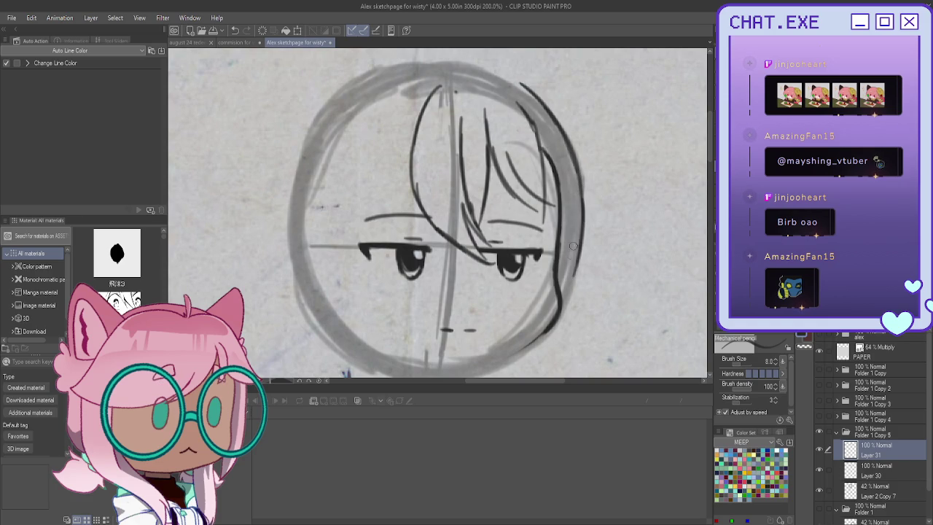
drag(576, 229, 561, 291)
drag(570, 257, 535, 324)
drag(543, 201, 535, 292)
drag(551, 218, 519, 329)
drag(558, 294, 518, 326)
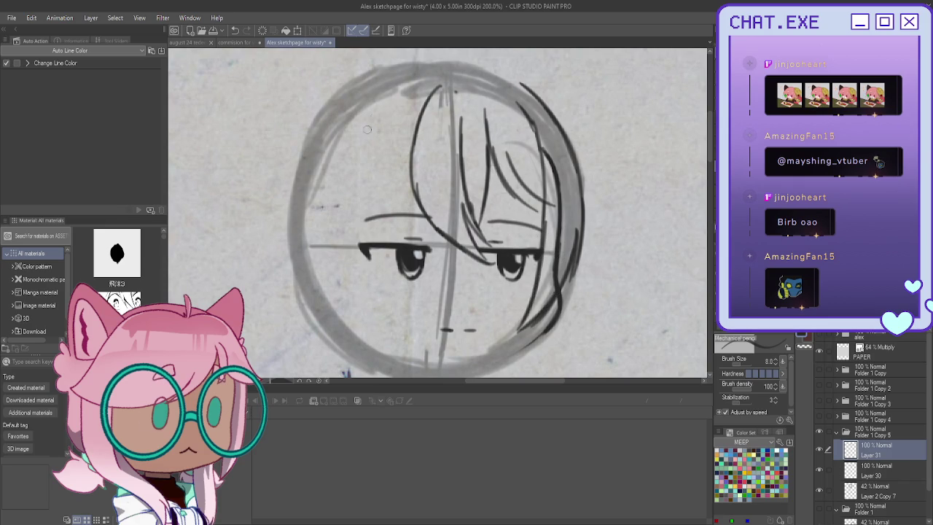
Step: Add a strand on the bangs' left side, undo strays, and also select Layer 30
drag(420, 115, 392, 171)
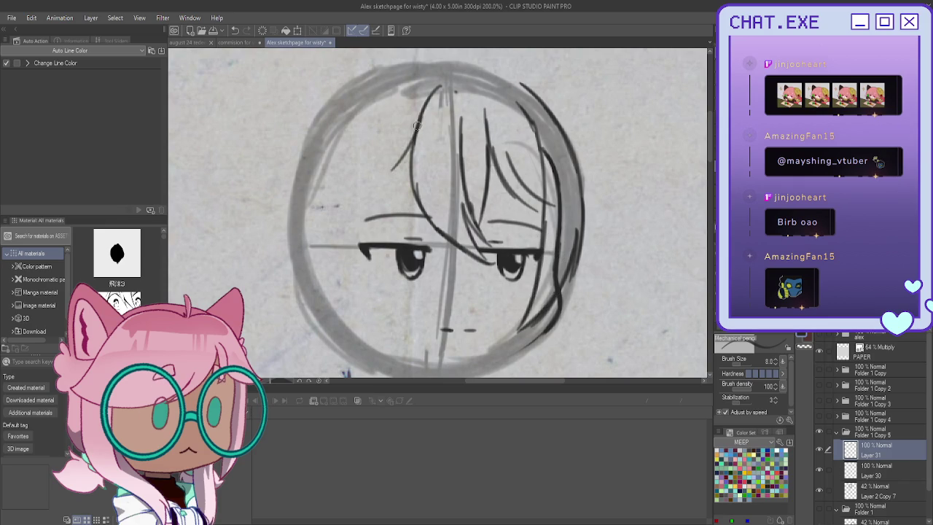
drag(414, 133, 324, 219)
key(ctrl+z)
key(h)
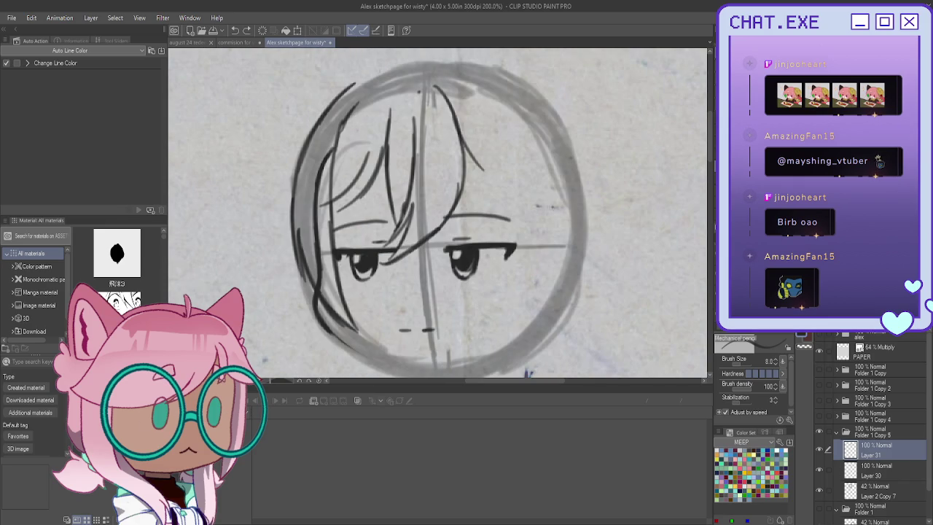
key(ctrl+z)
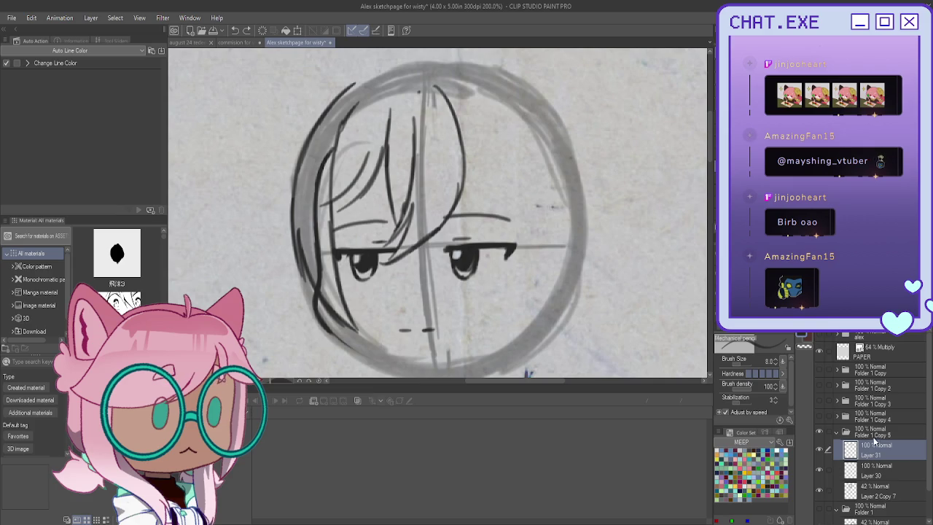
click(828, 470)
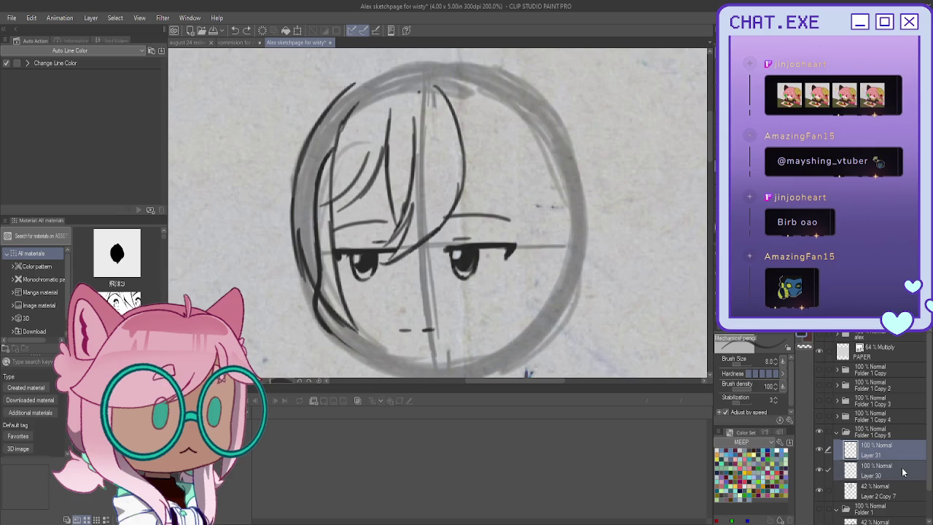
Step: Rotate the selected face and hair sketch slightly clockwise with a Ctrl+T transform
key(ctrl+t)
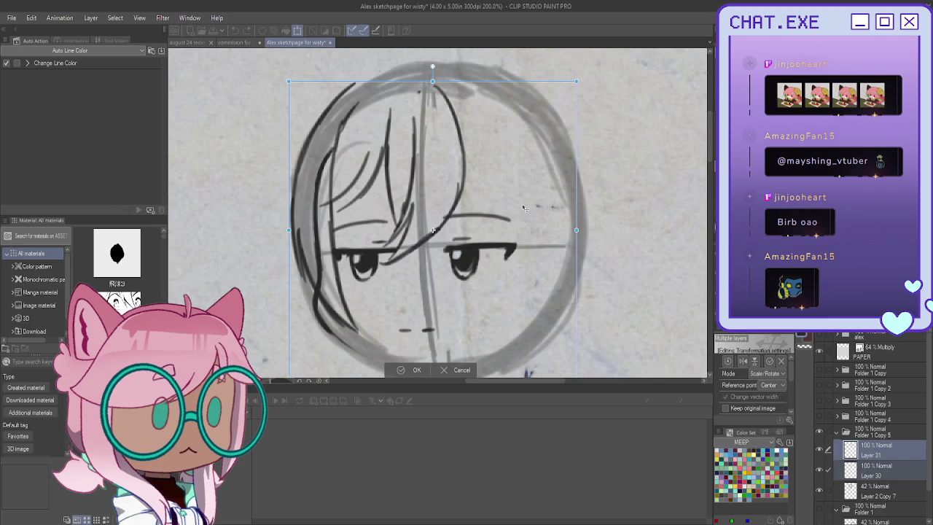
drag(625, 222, 627, 230)
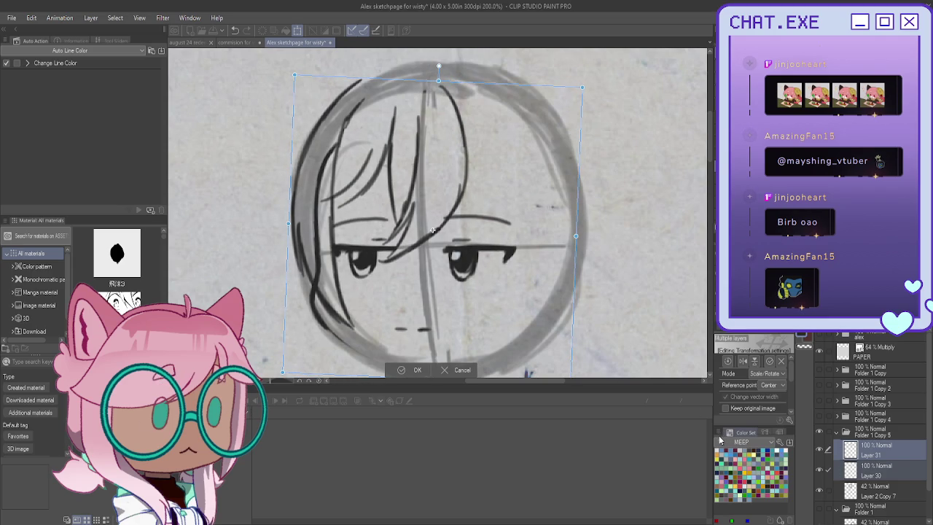
key(Return)
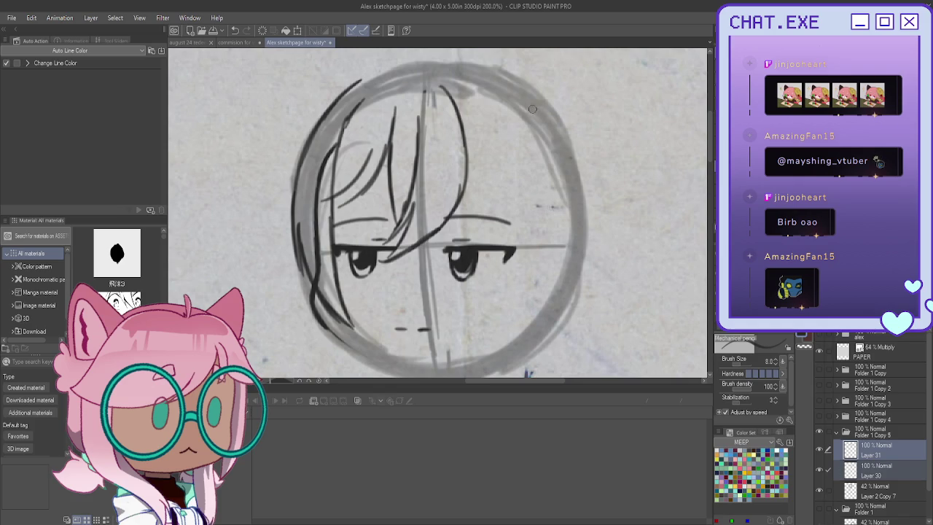
key(h)
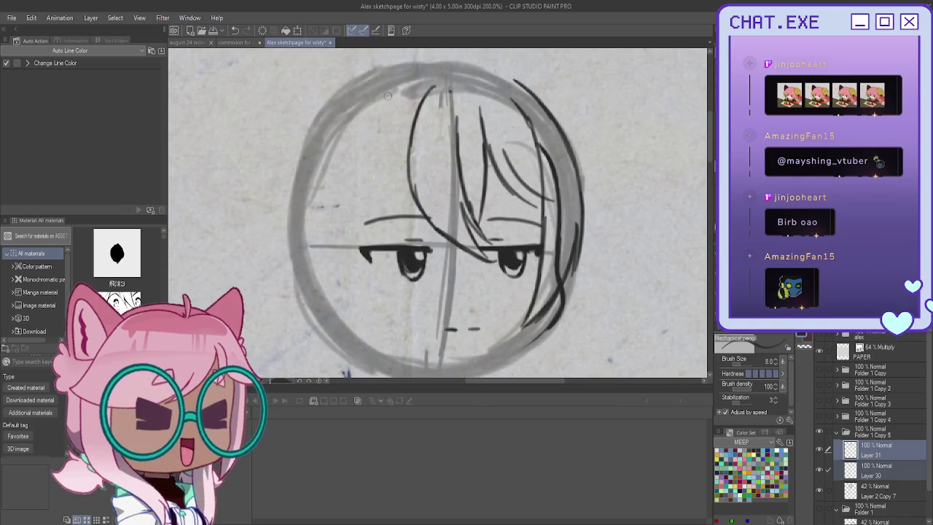
Step: Darken the left hair curves, cheek lines and the left edge of the head outline
mouse_move(409, 95)
mouse_down()
mouse_move(362, 177)
mouse_move(357, 232)
mouse_up()
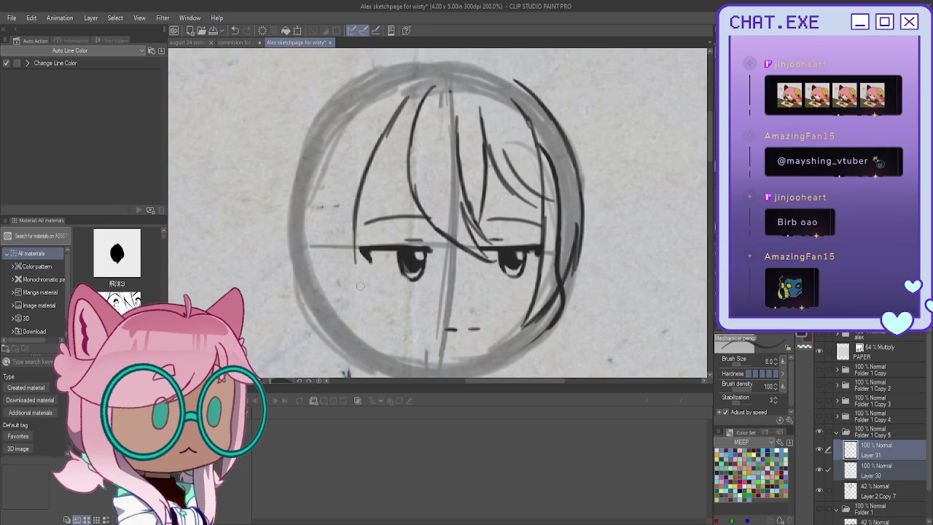
mouse_move(357, 264)
mouse_down()
mouse_move(368, 305)
mouse_move(397, 325)
mouse_move(355, 250)
mouse_move(387, 323)
mouse_up()
drag(353, 288, 402, 337)
scroll(362, 254, down, 3)
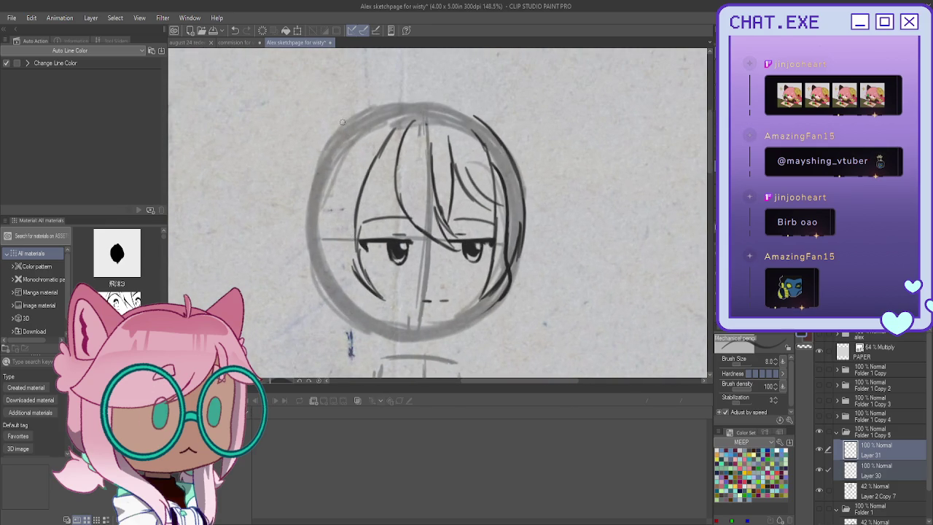
mouse_move(353, 120)
mouse_down()
mouse_move(313, 179)
mouse_move(304, 248)
mouse_up()
drag(317, 196, 308, 257)
drag(312, 215, 335, 280)
drag(315, 248, 361, 306)
mouse_move(312, 225)
mouse_down()
mouse_move(350, 303)
mouse_move(371, 316)
mouse_up()
Step: Ink the lower-left jawline, add left hair strands and a flicked hair tip, then add Layer 32
drag(357, 279, 384, 315)
drag(359, 282, 394, 324)
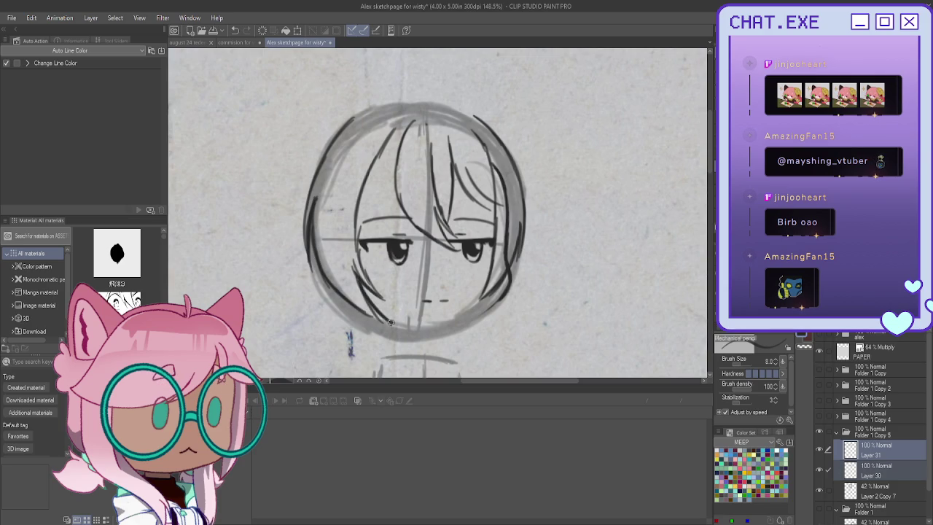
drag(360, 255, 391, 305)
drag(356, 211, 365, 267)
mouse_move(393, 173)
mouse_down()
mouse_move(370, 205)
mouse_move(261, 190)
mouse_move(294, 216)
mouse_move(271, 202)
mouse_move(278, 199)
mouse_up()
key(ctrl+z)
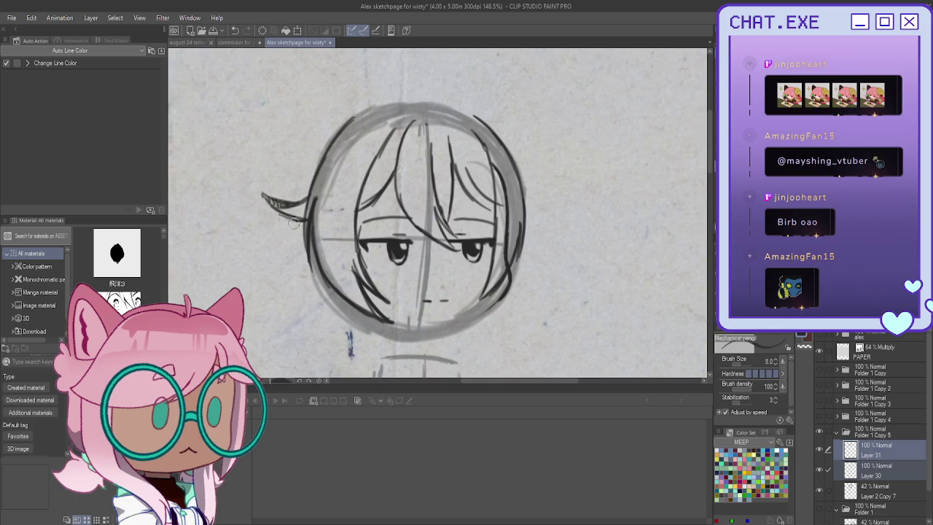
mouse_move(271, 204)
mouse_down()
mouse_move(302, 216)
mouse_move(260, 189)
mouse_up()
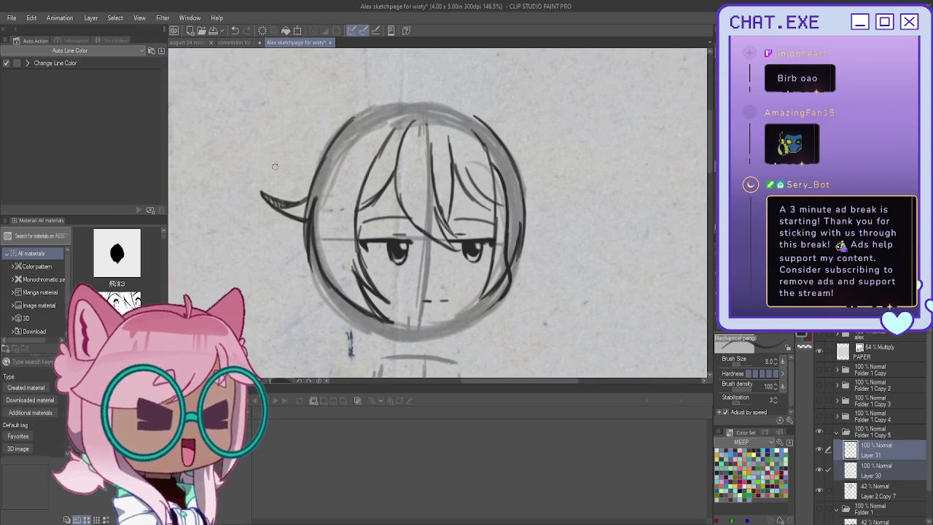
drag(313, 150, 294, 195)
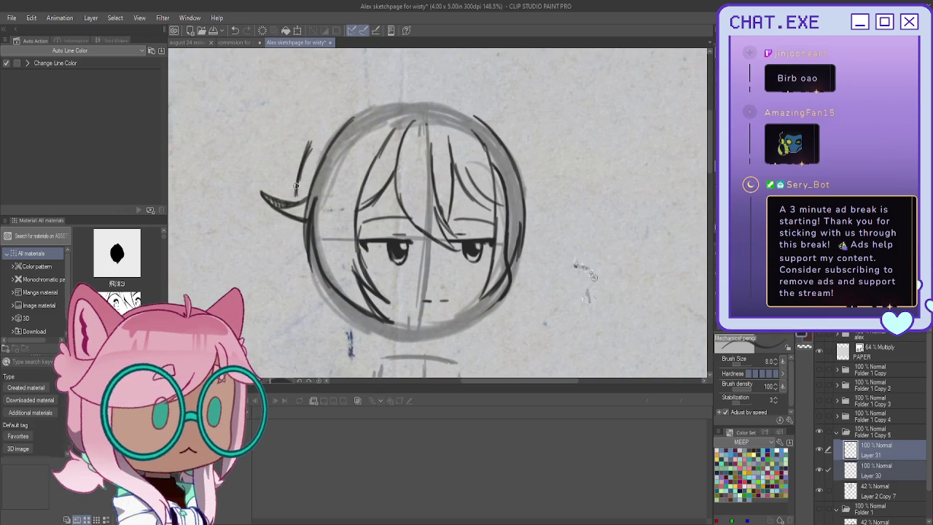
key(ctrl+shift+n)
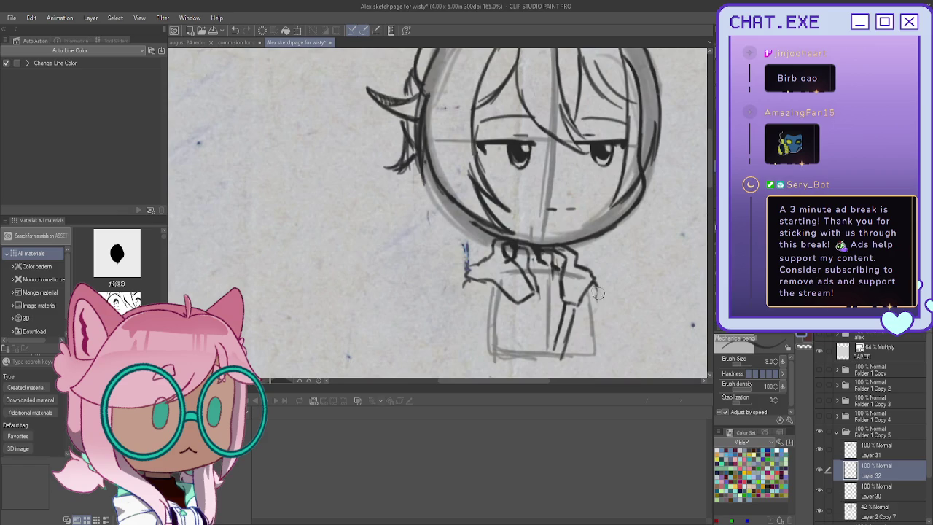
Step: Sketch the torso outline: right sleeve, left collar and side, bottom edge and shirt centre opening
mouse_move(600, 287)
mouse_down()
mouse_move(587, 307)
mouse_move(608, 347)
mouse_move(583, 357)
mouse_up()
mouse_move(468, 279)
mouse_down()
mouse_move(458, 308)
mouse_move(481, 291)
mouse_move(498, 312)
mouse_move(502, 356)
mouse_move(473, 353)
mouse_up()
mouse_move(461, 295)
mouse_down()
mouse_move(458, 351)
mouse_move(472, 355)
mouse_up()
drag(576, 355, 490, 355)
drag(531, 299, 557, 355)
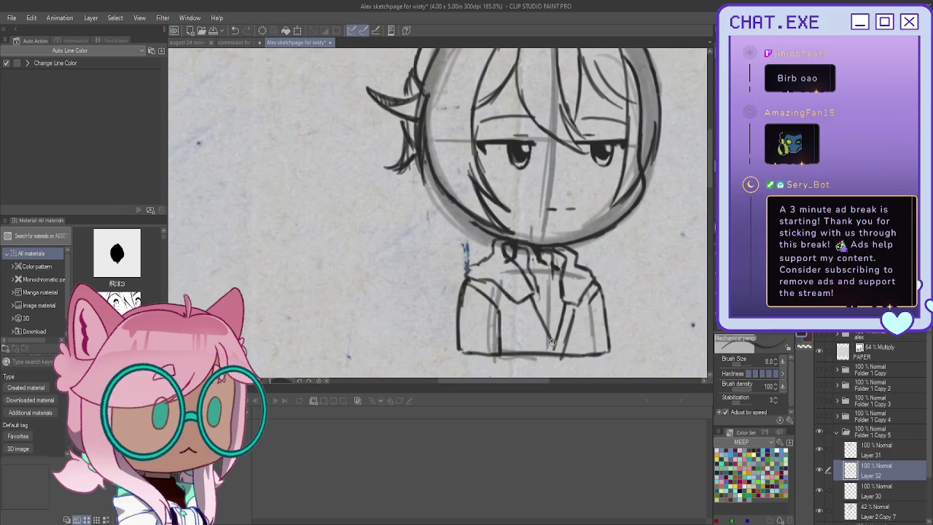
mouse_move(532, 321)
mouse_down()
mouse_move(521, 306)
mouse_move(549, 353)
mouse_up()
drag(530, 296, 565, 359)
key(ctrl+z)
key(ctrl+z)
key(ctrl+z)
key(ctrl+z)
Step: Add the shirt's right side, diagonal collar lines and vertical fold lines
drag(544, 322, 563, 355)
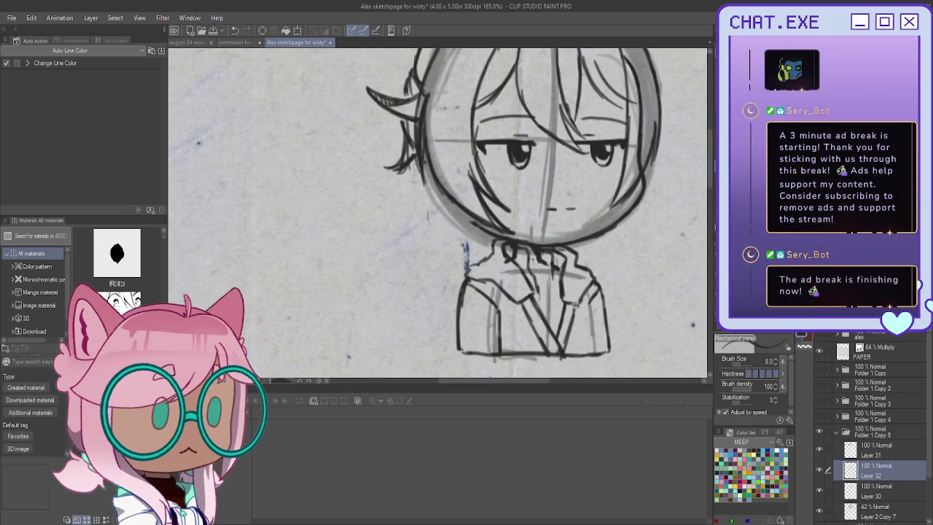
drag(589, 295, 589, 356)
drag(508, 250, 537, 290)
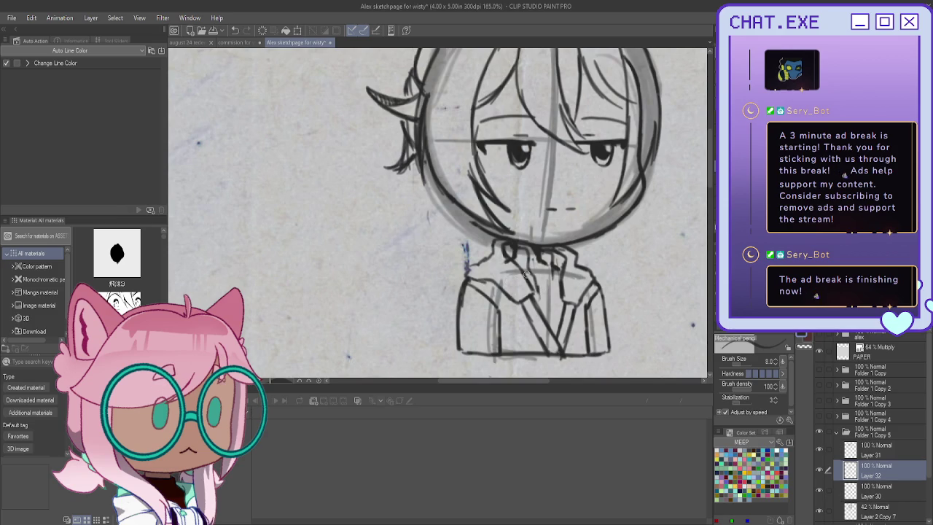
drag(524, 310, 525, 353)
drag(570, 323, 570, 355)
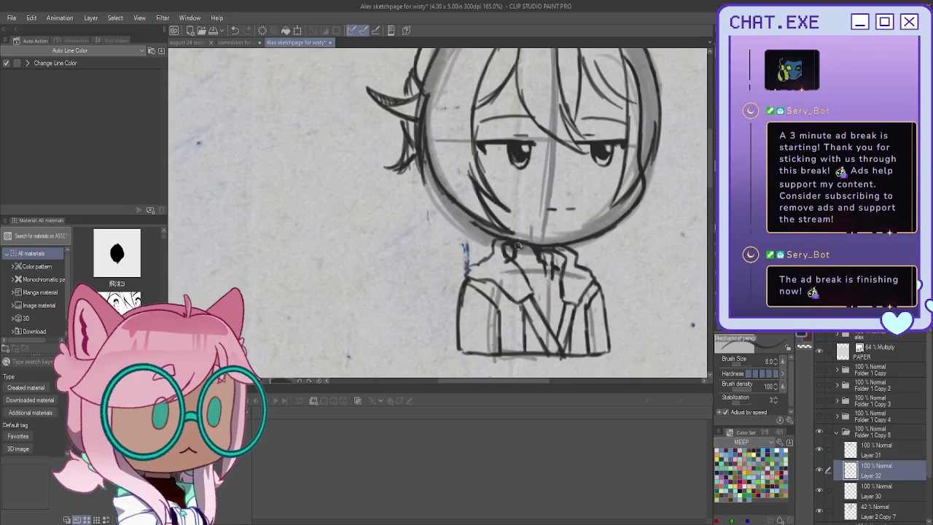
drag(543, 280, 549, 313)
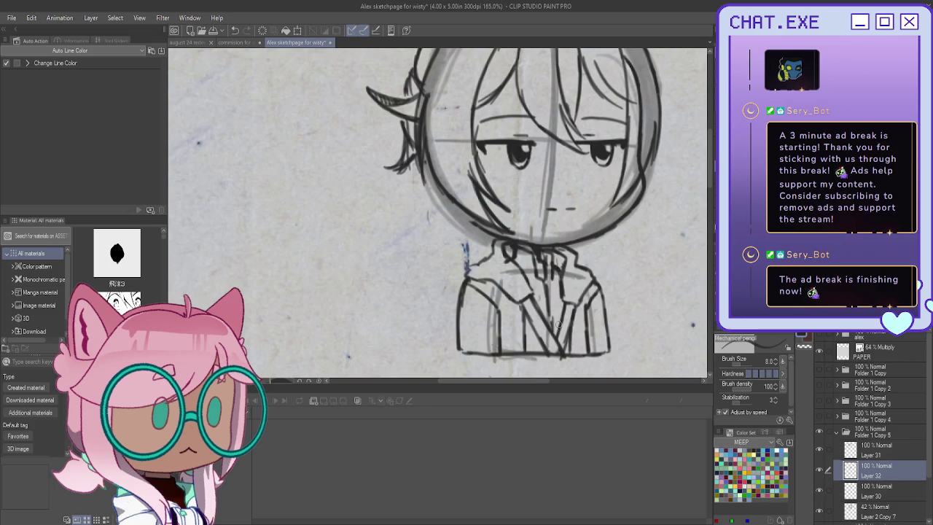
scroll(500, 234, down, 3)
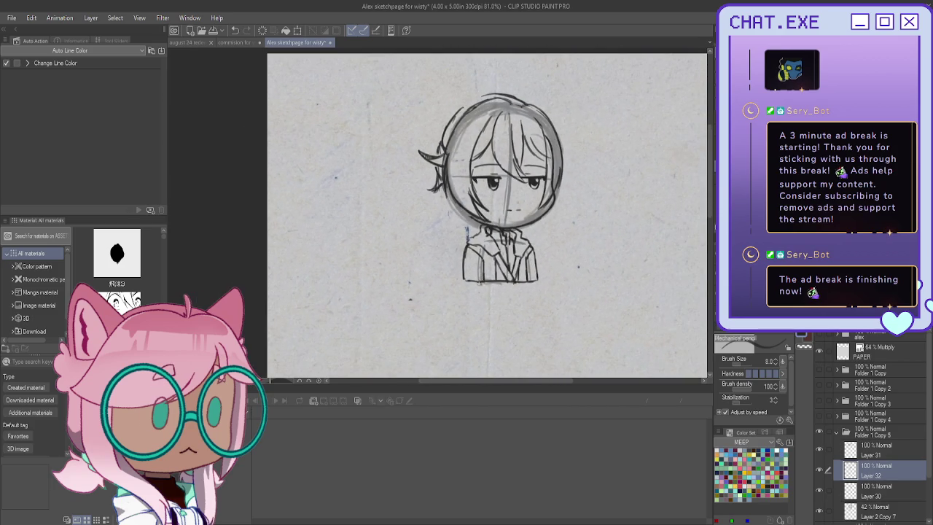
Step: Transform the torso sketch, nudging it slightly right and up, and confirm
key(ctrl+t)
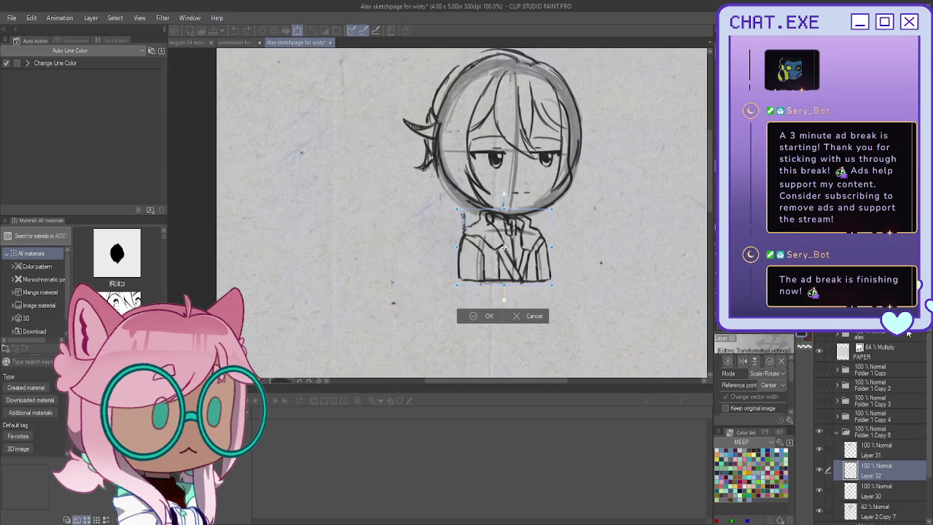
drag(503, 244, 506, 246)
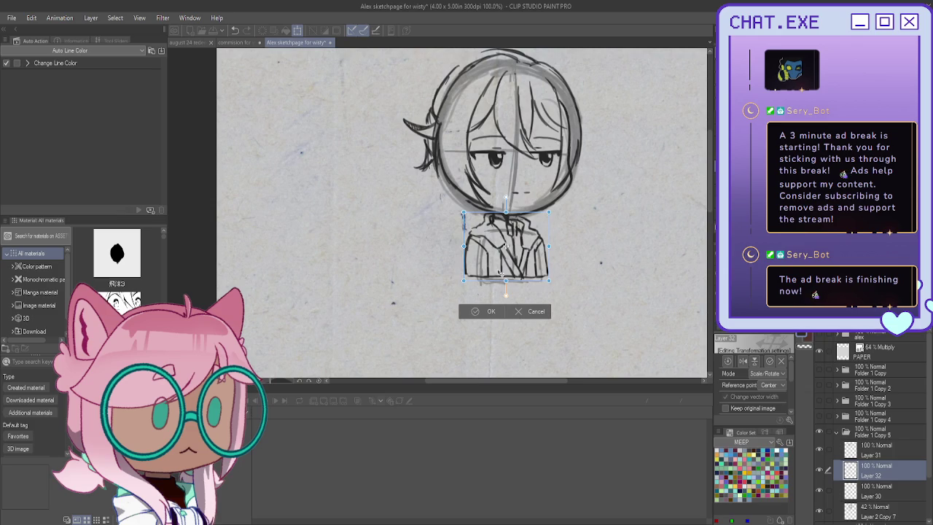
key(Up)
key(Right)
key(Right)
key(Right)
key(Right)
key(Right)
key(Right)
key(Right)
key(Right)
key(Right)
key(Right)
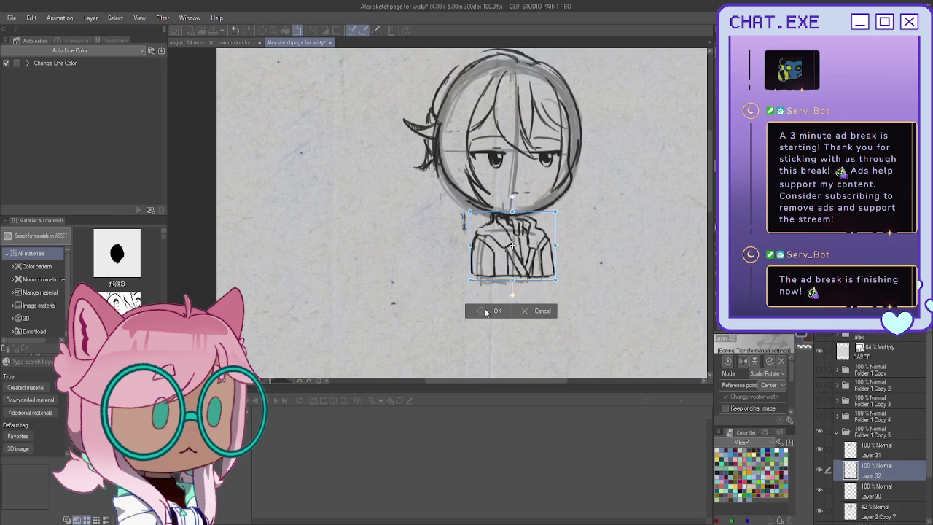
click(482, 312)
Step: Select Layer 30, toggle its visibility to compare, and zoom in
click(838, 489)
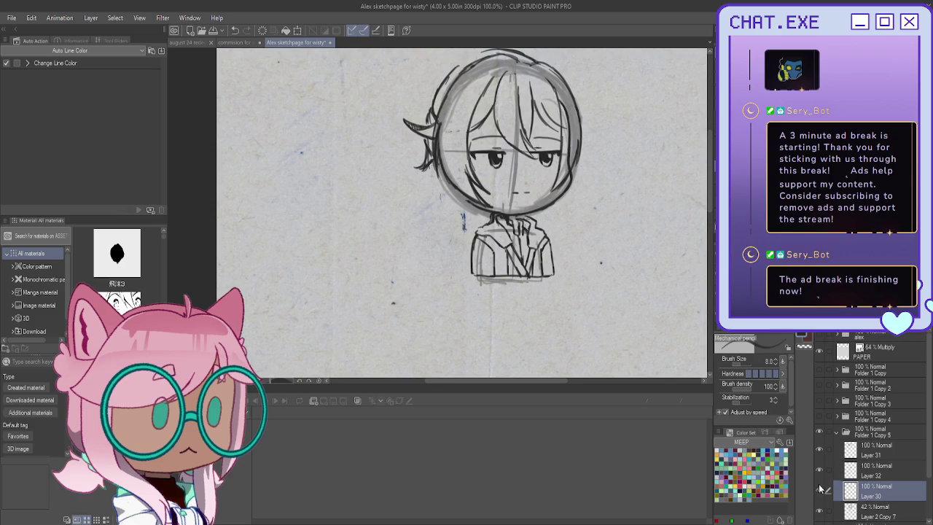
click(820, 490)
scroll(512, 225, up, 2)
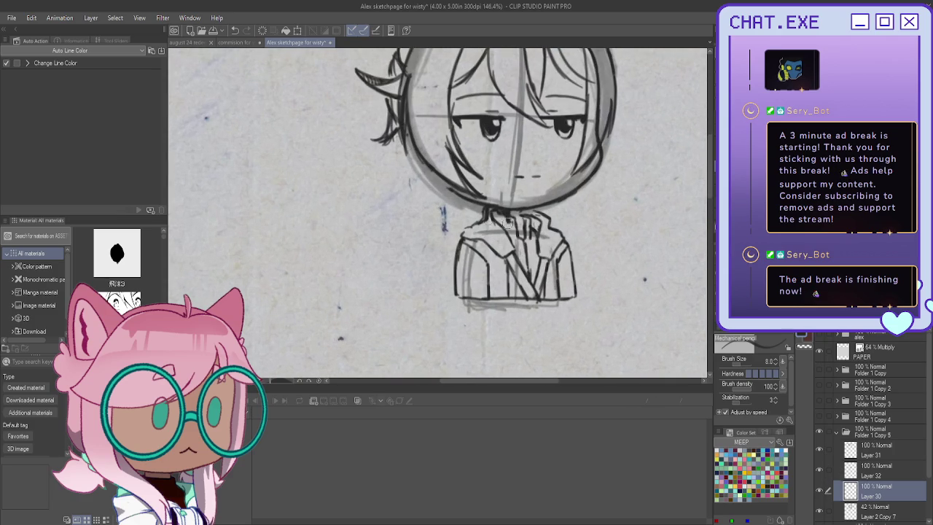
scroll(517, 213, up, 1)
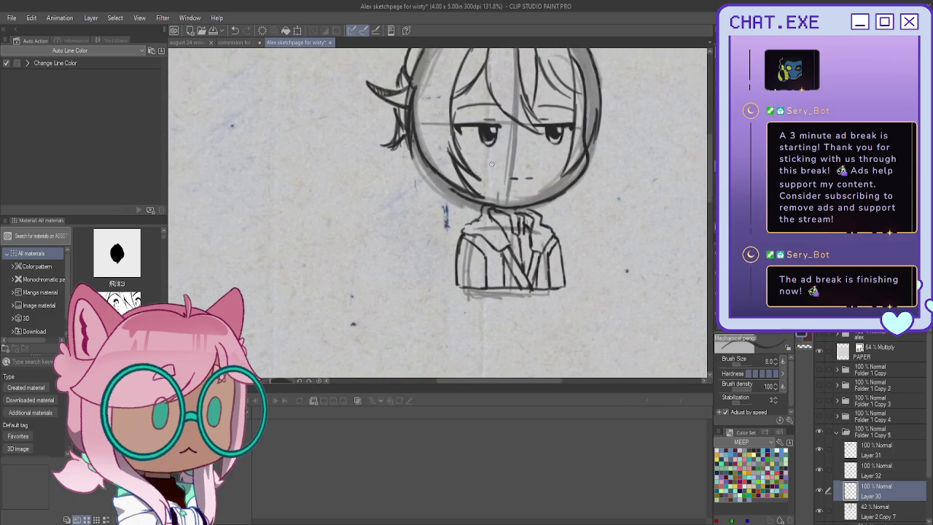
scroll(517, 210, up, 1)
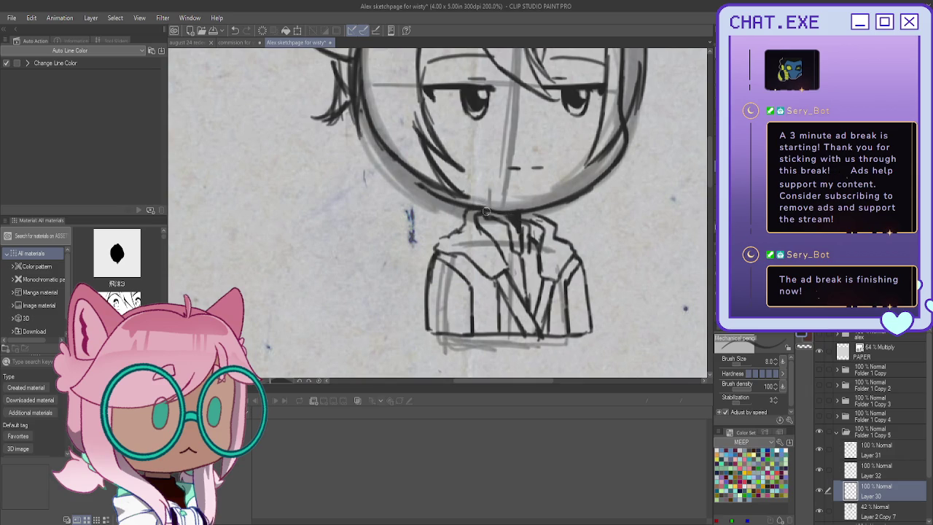
Step: Zoom to the chibi's head and select Layer 31 holding the hair lines
scroll(463, 235, down, 1)
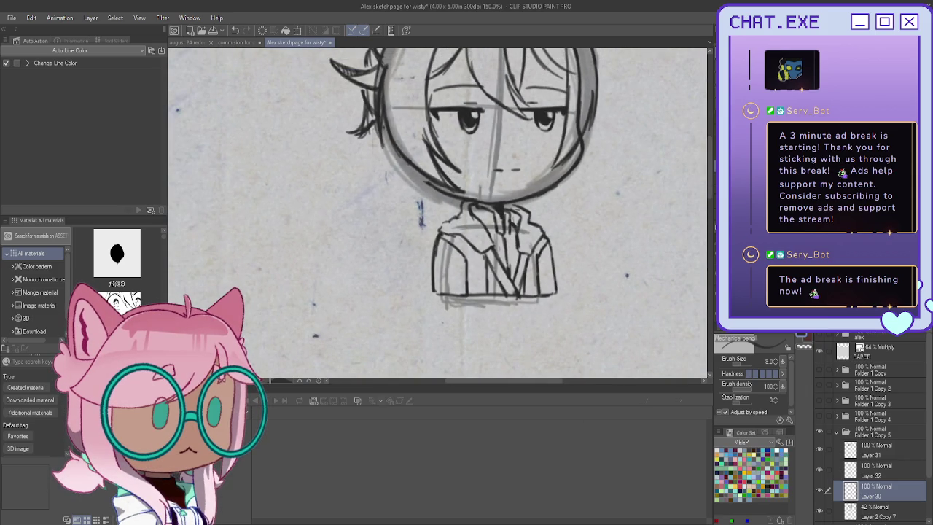
scroll(437, 211, up, 2)
scroll(438, 212, up, 2)
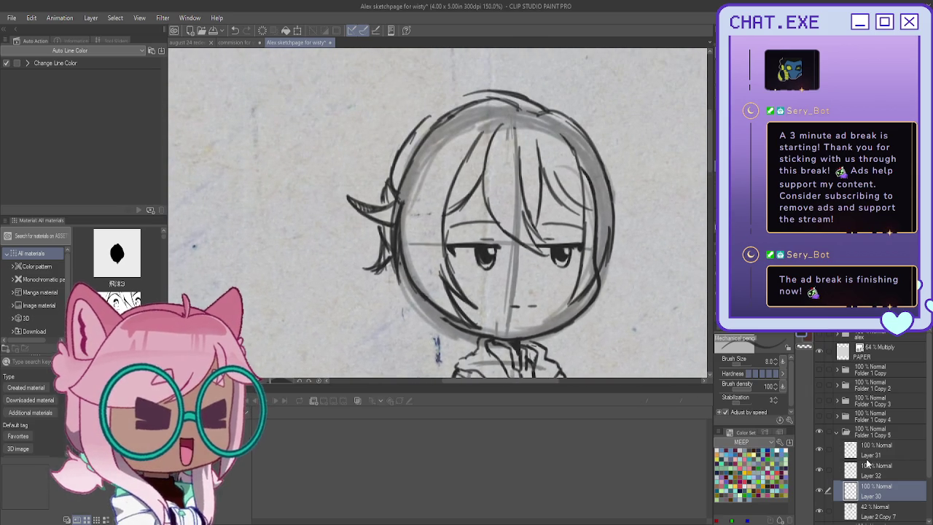
click(867, 450)
click(819, 381)
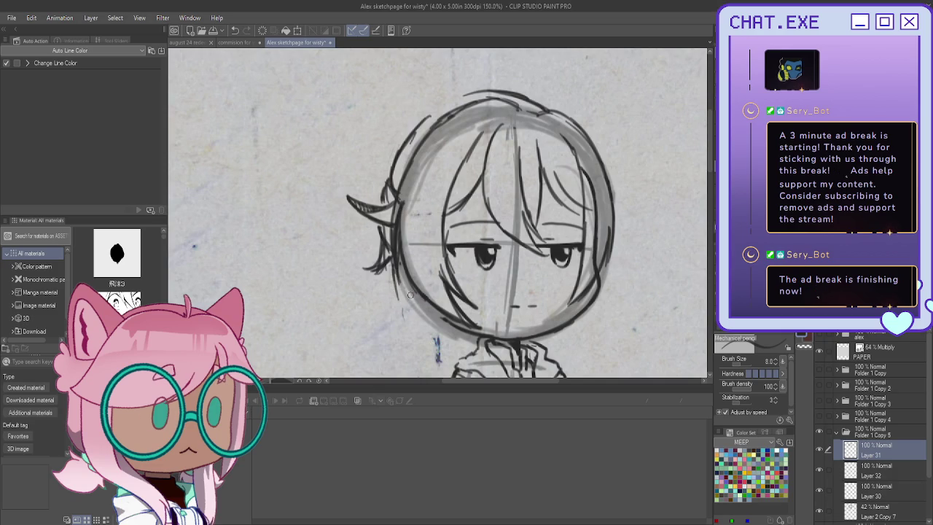
Step: Redraw the left side of the face down toward the chin, undoing a first attempt
mouse_move(419, 265)
mouse_down()
mouse_move(406, 310)
mouse_move(440, 348)
mouse_up()
key(ctrl+z)
key(ctrl+z)
key(ctrl+z)
key(ctrl+z)
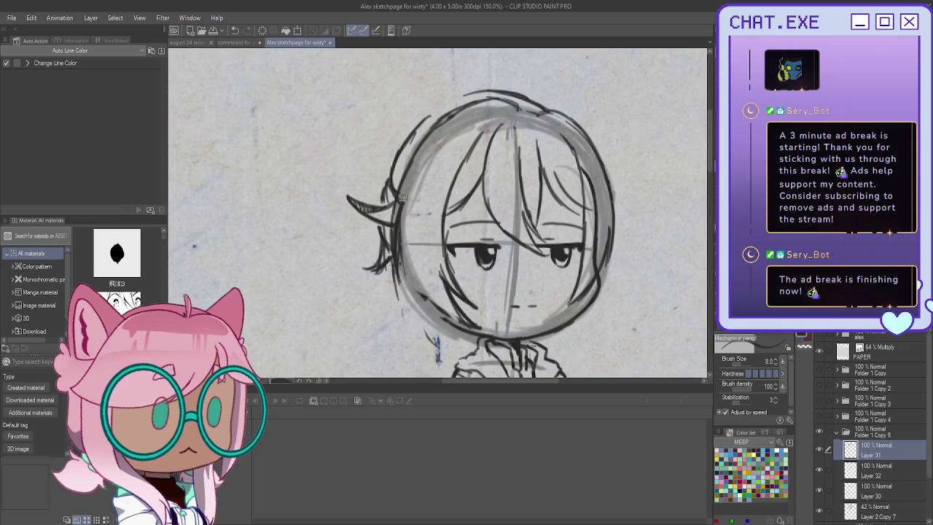
drag(416, 191, 413, 267)
mouse_move(410, 234)
mouse_down()
mouse_move(433, 308)
mouse_move(468, 329)
mouse_move(405, 288)
mouse_move(419, 330)
mouse_up()
drag(407, 289, 425, 339)
drag(435, 296, 458, 361)
Step: Refine the chin and neck strokes, the lower-left jaw, and hair strands along the face
drag(431, 323, 460, 364)
drag(411, 305, 447, 360)
drag(440, 325, 466, 368)
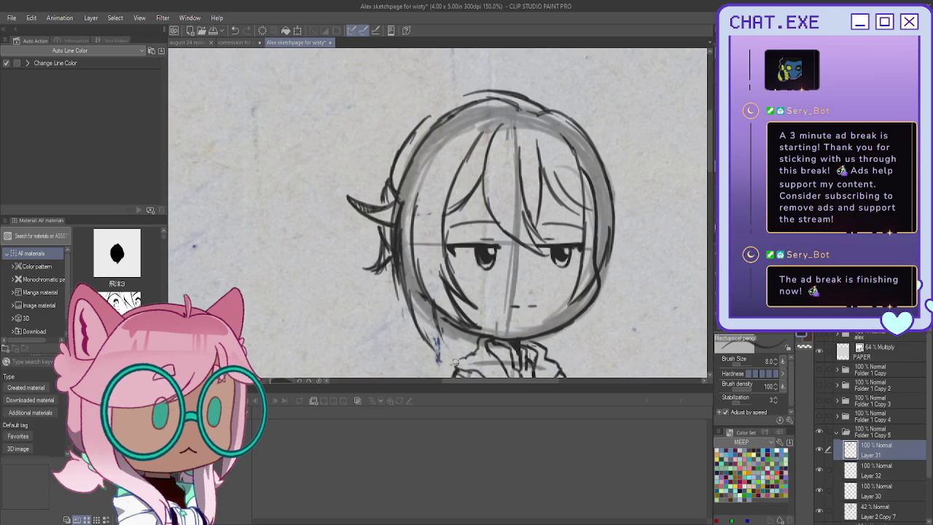
mouse_move(436, 318)
mouse_down()
mouse_move(444, 357)
mouse_move(467, 368)
mouse_move(417, 323)
mouse_move(454, 363)
mouse_move(435, 311)
mouse_move(462, 351)
mouse_up()
drag(398, 256, 397, 295)
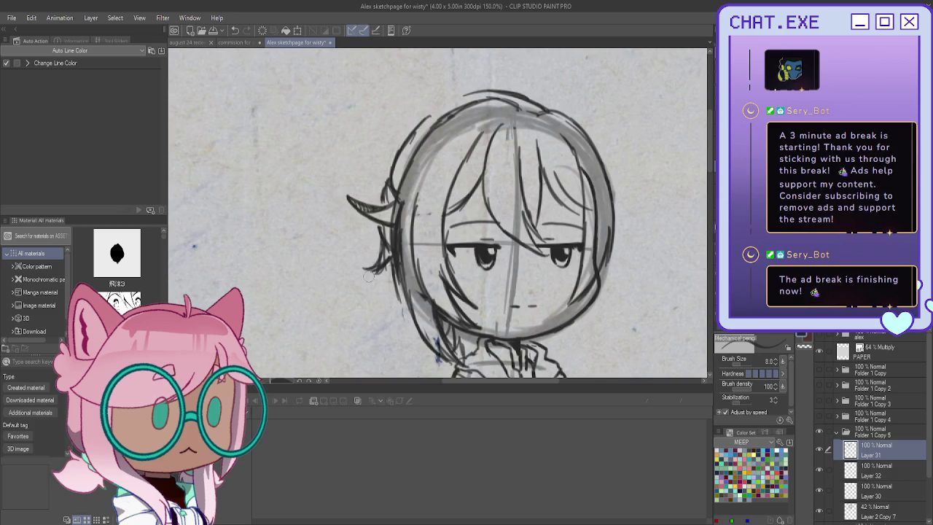
mouse_move(388, 252)
mouse_down()
mouse_move(366, 292)
mouse_move(410, 320)
mouse_move(402, 345)
mouse_up()
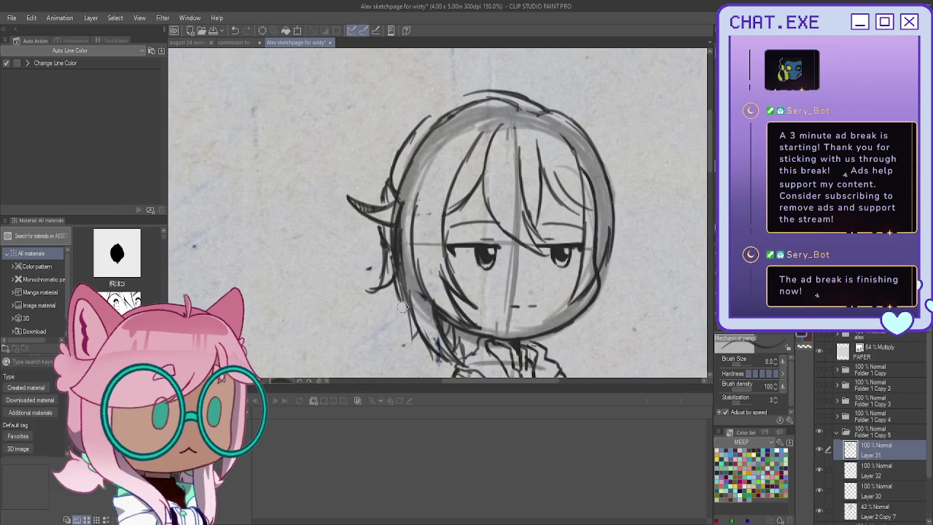
Step: Erase stray marks beside the hair, redraw its left edge, and add Layer 33
mouse_move(386, 255)
mouse_down()
mouse_move(379, 299)
mouse_move(390, 262)
mouse_move(371, 294)
mouse_move(380, 244)
mouse_up()
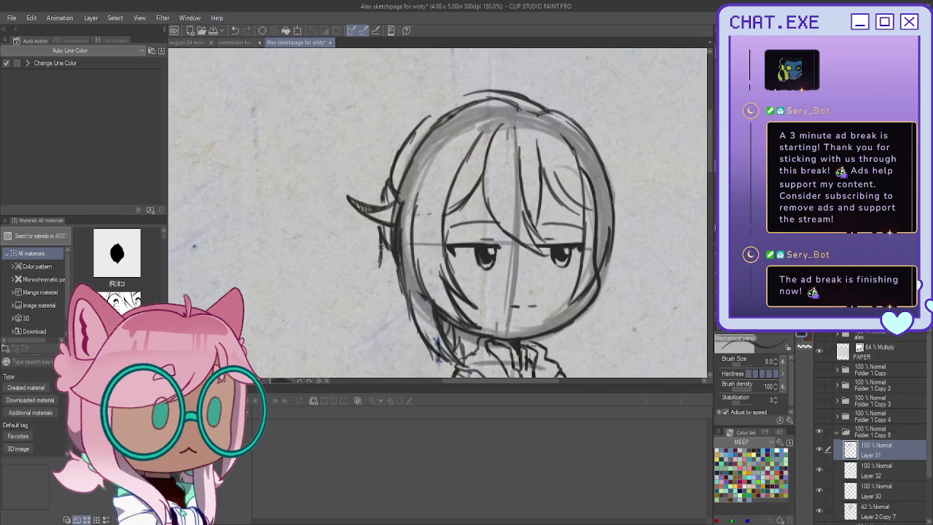
mouse_move(376, 262)
mouse_down()
mouse_move(366, 279)
mouse_move(401, 310)
mouse_move(407, 348)
mouse_move(432, 366)
mouse_up()
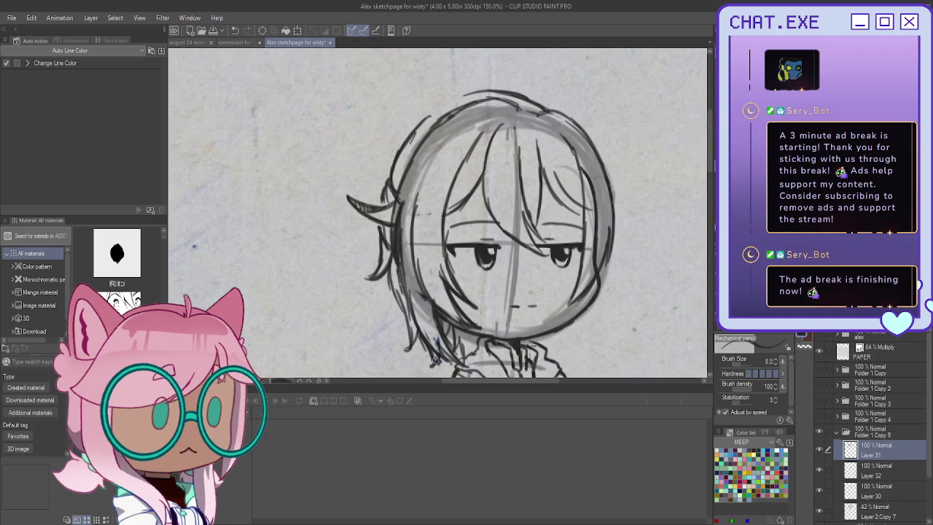
scroll(433, 359, down, 2)
scroll(433, 359, down, 3)
scroll(421, 310, up, 1)
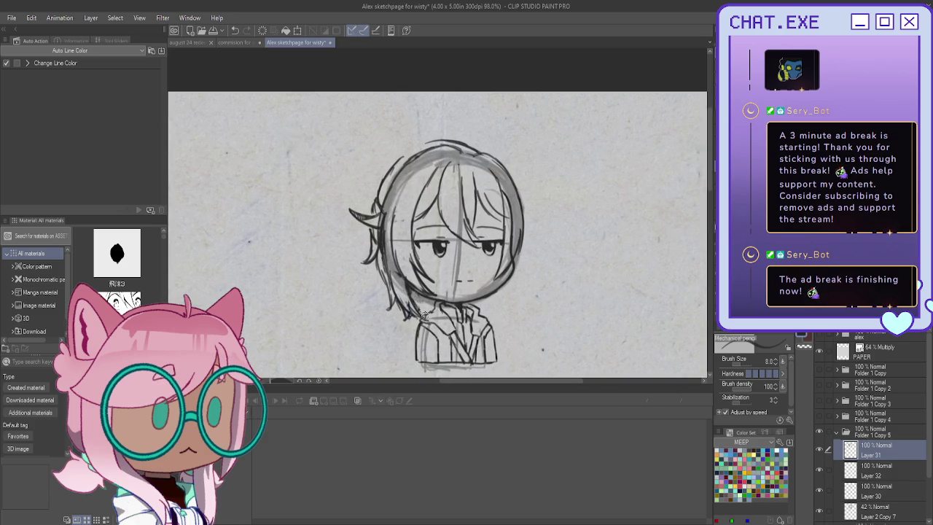
scroll(422, 310, up, 1)
scroll(421, 306, up, 2)
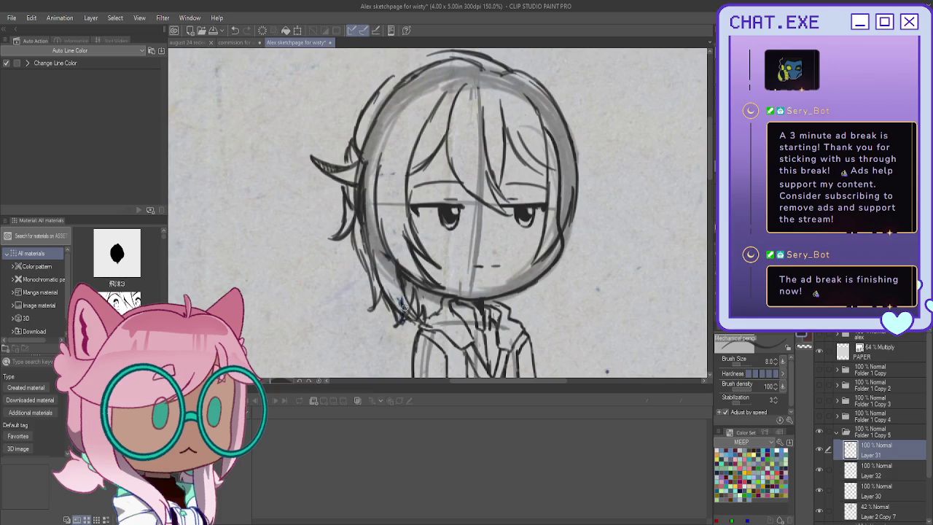
scroll(390, 280, down, 2)
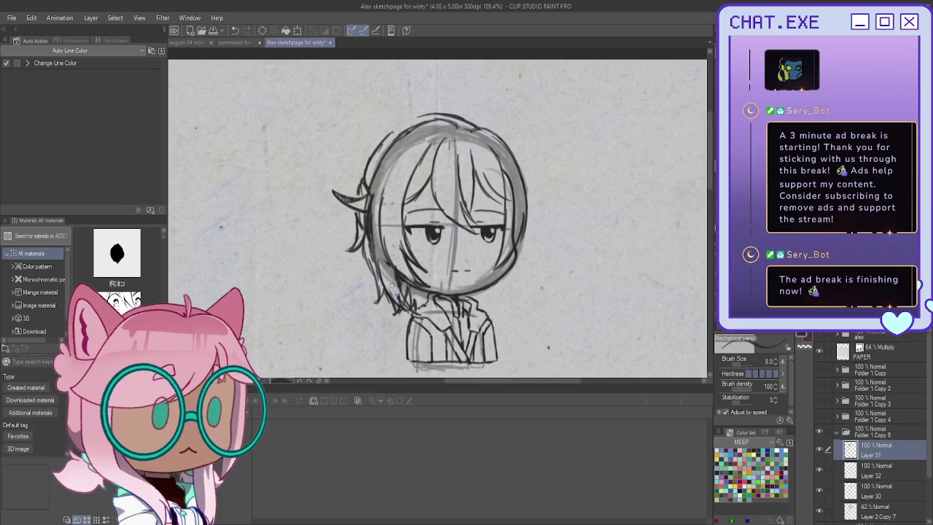
key(ctrl+shift+n)
Step: Sketch a nose line and a hair strand across the face, undoing the right-side hair strokes
scroll(472, 254, up, 2)
scroll(472, 254, up, 1)
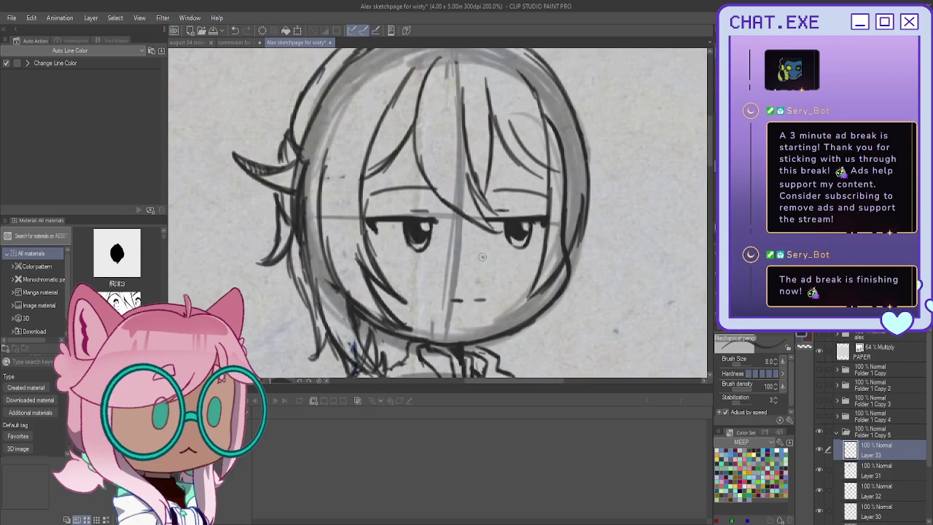
drag(460, 258, 487, 260)
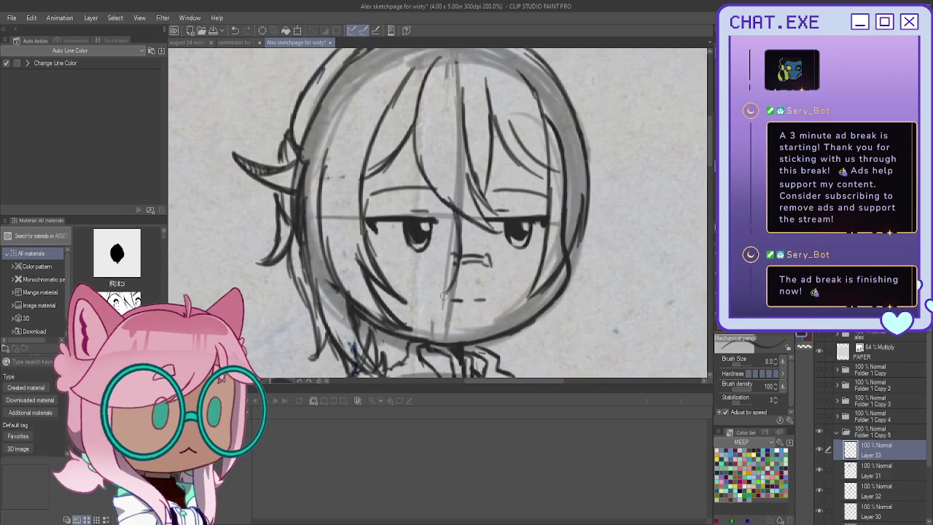
mouse_move(408, 172)
mouse_down()
mouse_move(458, 218)
mouse_move(452, 280)
mouse_up()
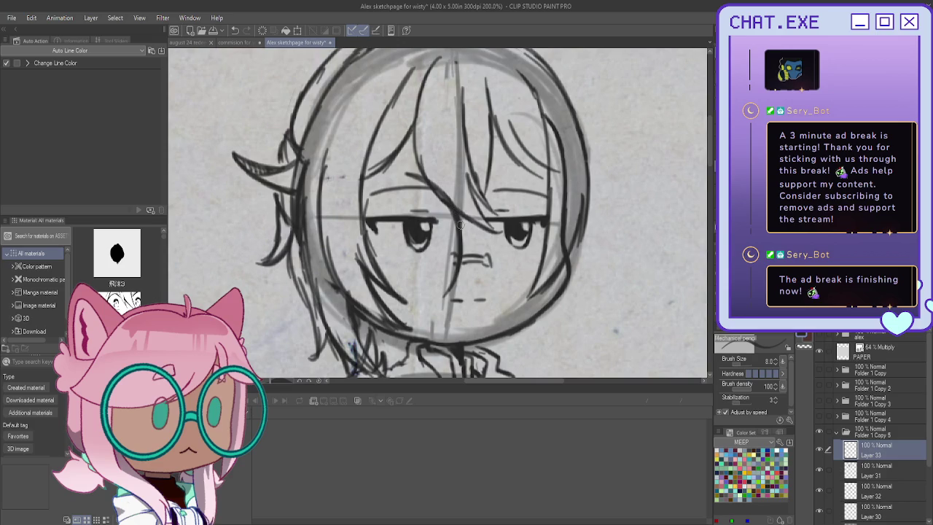
drag(459, 218, 451, 260)
drag(569, 204, 570, 253)
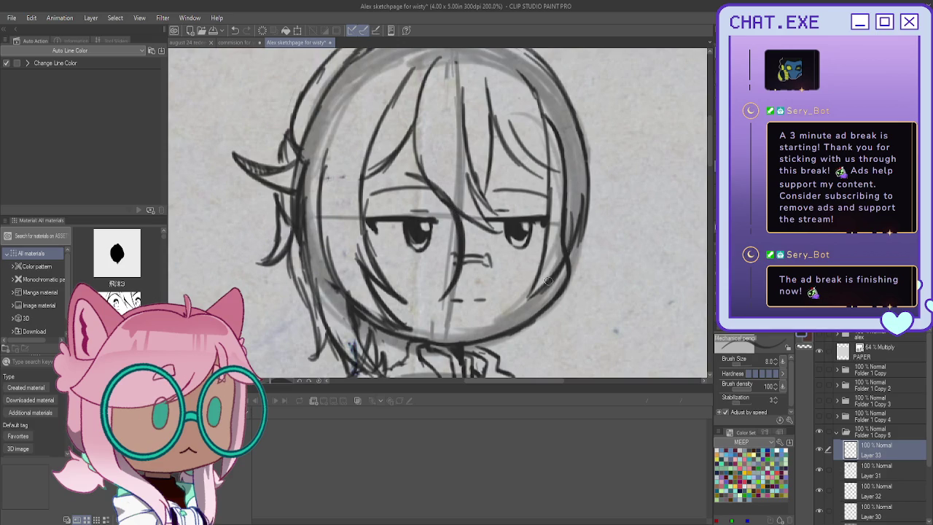
mouse_move(572, 207)
mouse_down()
mouse_move(540, 288)
mouse_move(534, 169)
mouse_up()
key(ctrl+z)
key(ctrl+z)
key(ctrl+z)
Step: Sketch the left cheek, jawline and chin, and add bangs across the left forehead
mouse_move(370, 181)
mouse_down()
mouse_move(344, 226)
mouse_move(343, 270)
mouse_up()
drag(347, 230, 357, 289)
mouse_move(449, 286)
mouse_down()
mouse_move(410, 312)
mouse_move(379, 302)
mouse_up()
mouse_move(345, 267)
mouse_down()
mouse_move(366, 298)
mouse_move(428, 303)
mouse_up()
drag(390, 304, 427, 310)
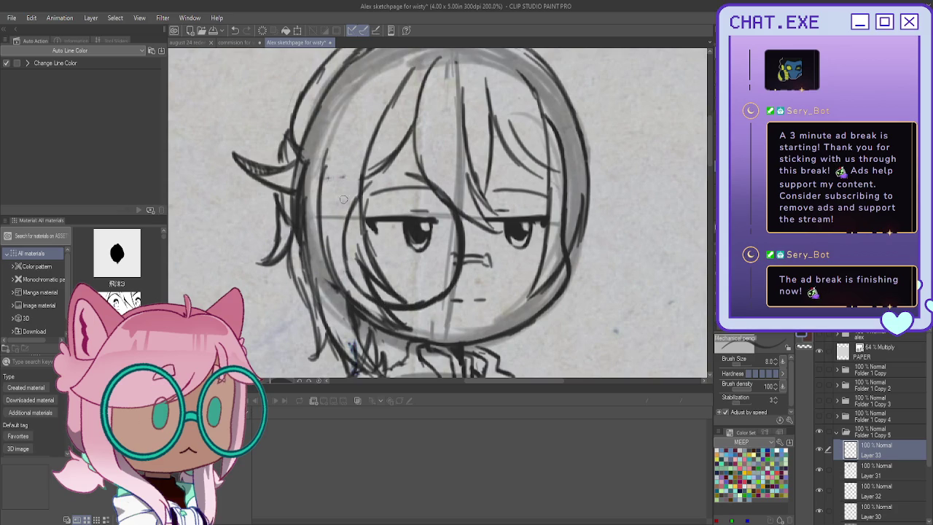
mouse_move(425, 177)
mouse_down()
mouse_move(378, 181)
mouse_move(356, 199)
mouse_move(441, 186)
mouse_move(458, 216)
mouse_up()
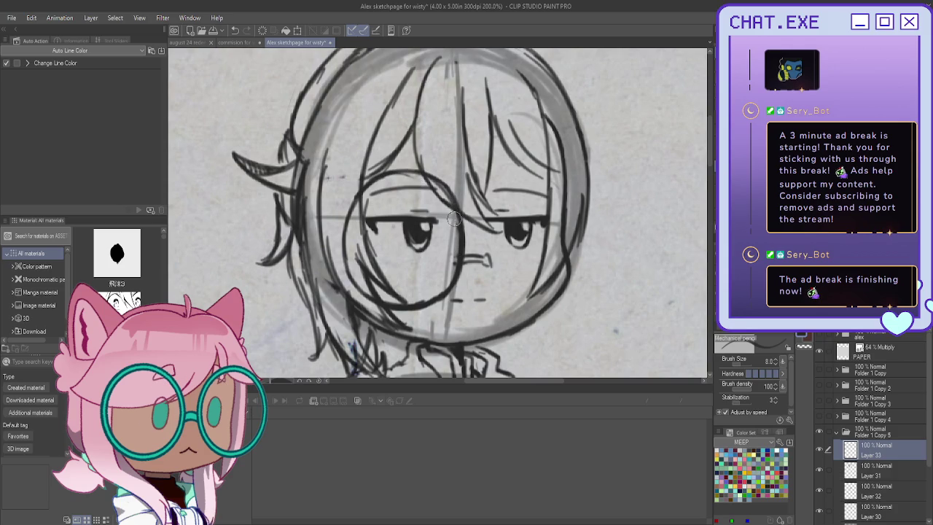
Step: Darken the centre guide, trace the round glasses lens, and hatch near the neck
drag(456, 212, 456, 280)
mouse_move(436, 177)
mouse_down()
mouse_move(395, 170)
mouse_move(350, 179)
mouse_move(352, 274)
mouse_move(350, 241)
mouse_move(383, 306)
mouse_up()
drag(350, 259, 368, 295)
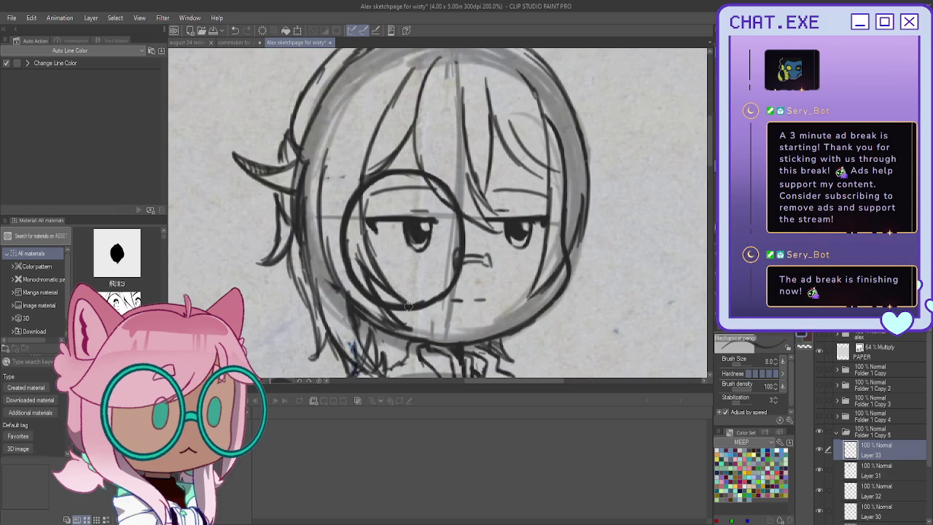
mouse_move(403, 332)
mouse_down()
mouse_move(399, 361)
mouse_move(382, 351)
mouse_up()
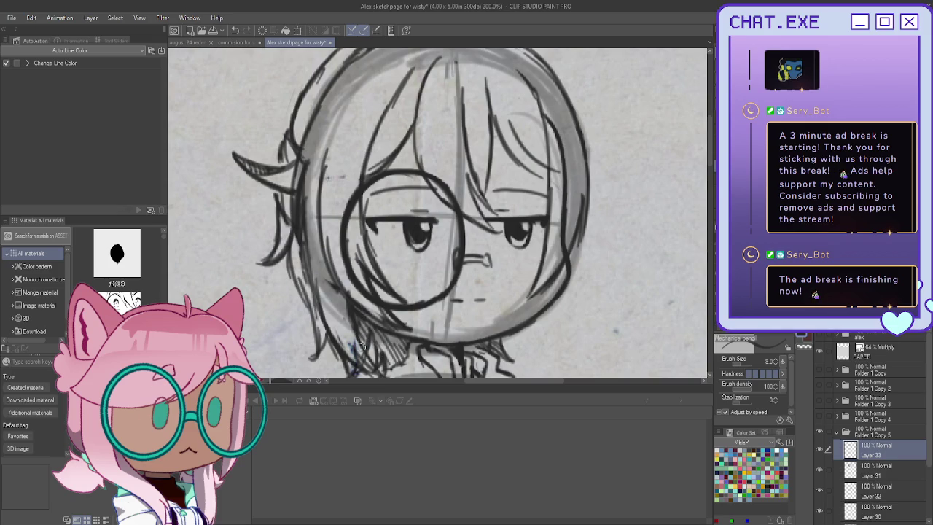
Step: Collapse Folder 1 Copy 5 and move the alex folder below the PAPER layer
scroll(313, 286, down, 2)
scroll(314, 286, down, 2)
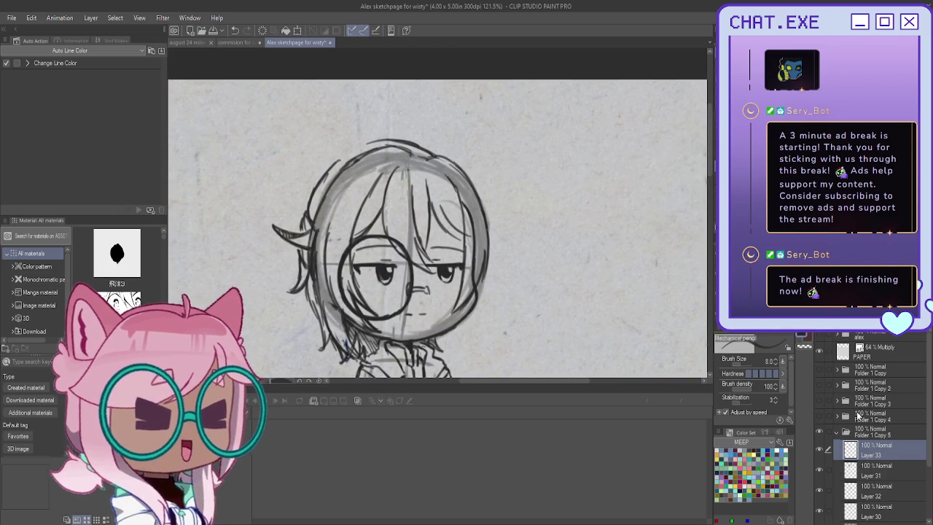
click(838, 433)
scroll(598, 251, down, 2)
scroll(597, 252, down, 2)
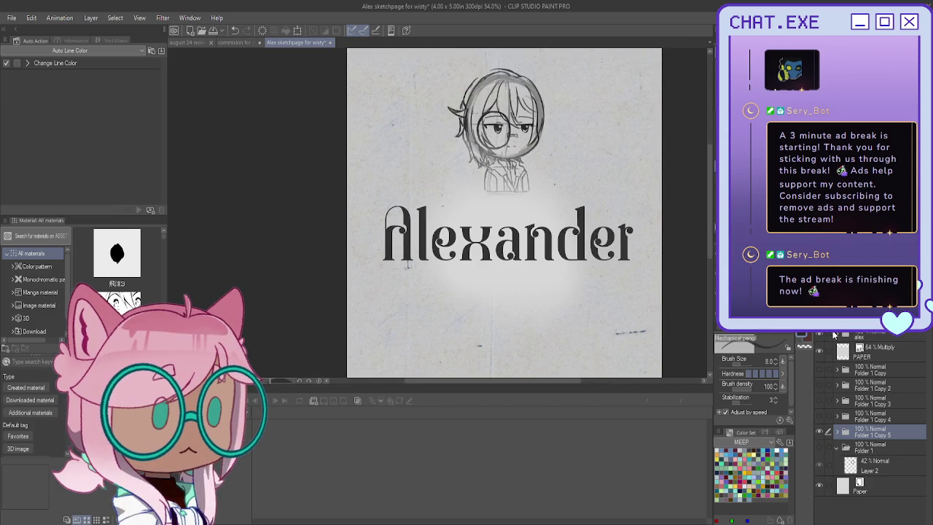
drag(832, 336, 875, 362)
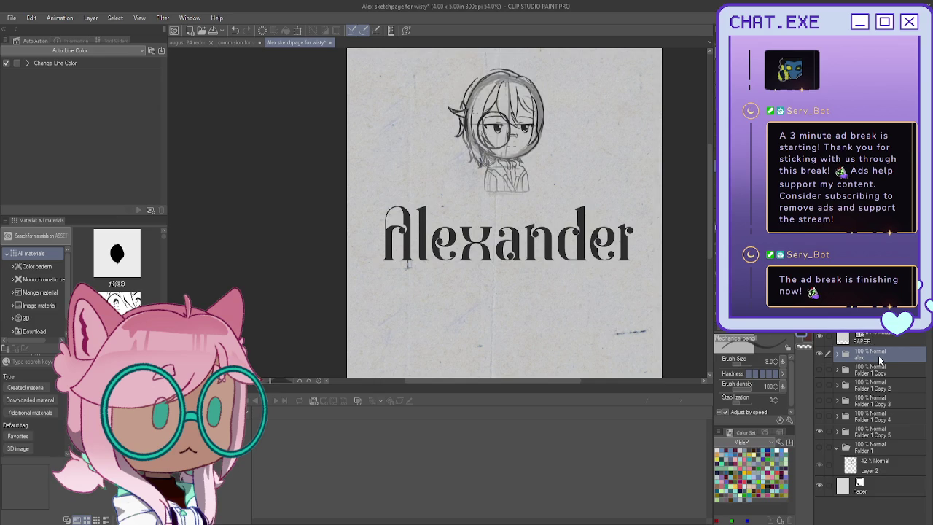
Step: Switch to the Move layer tool and turn the hidden chibi sketch folders back on
click(881, 437)
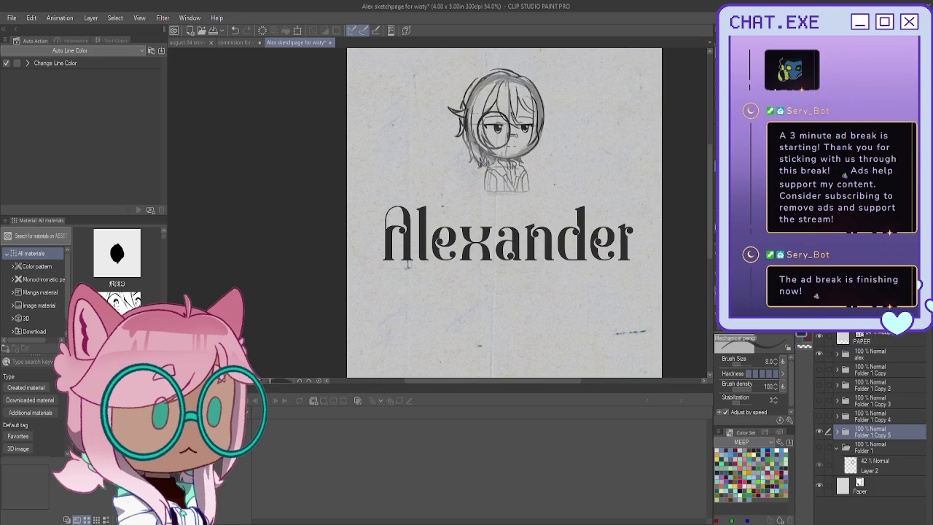
key(k)
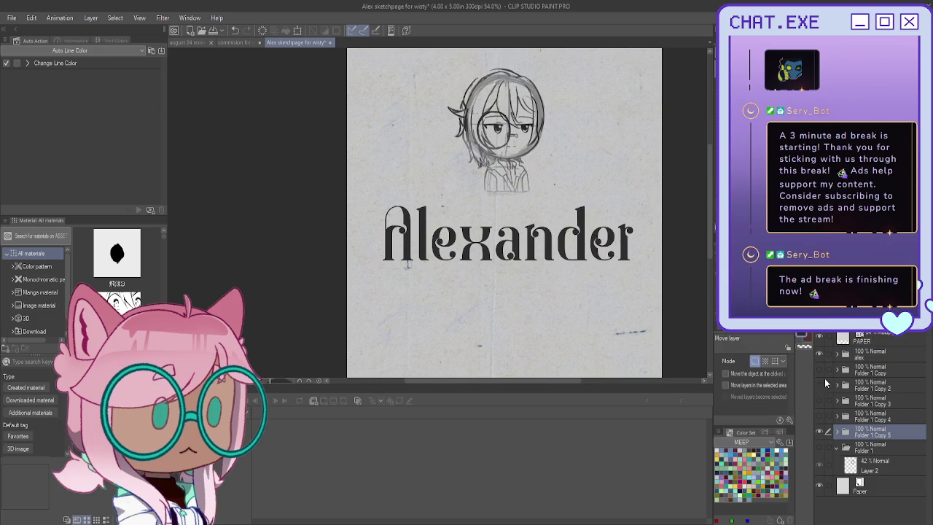
drag(819, 384, 819, 416)
scroll(562, 248, down, 2)
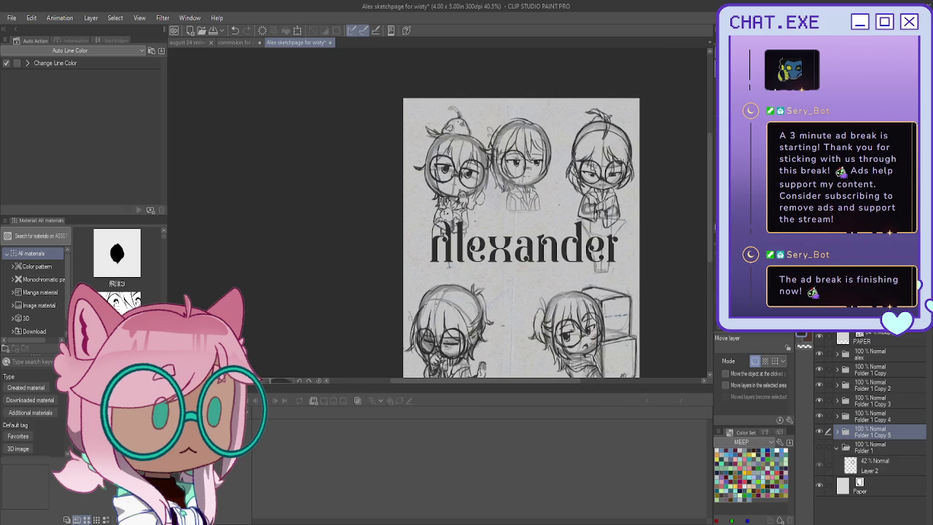
Step: Expand the alex folder and shift the Alexander title layer down slightly
drag(521, 248, 535, 174)
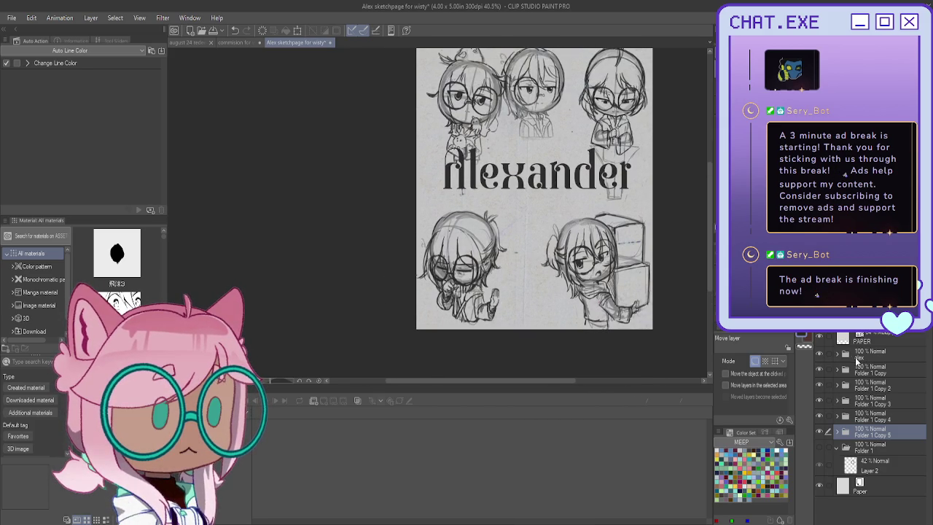
click(838, 355)
click(884, 381)
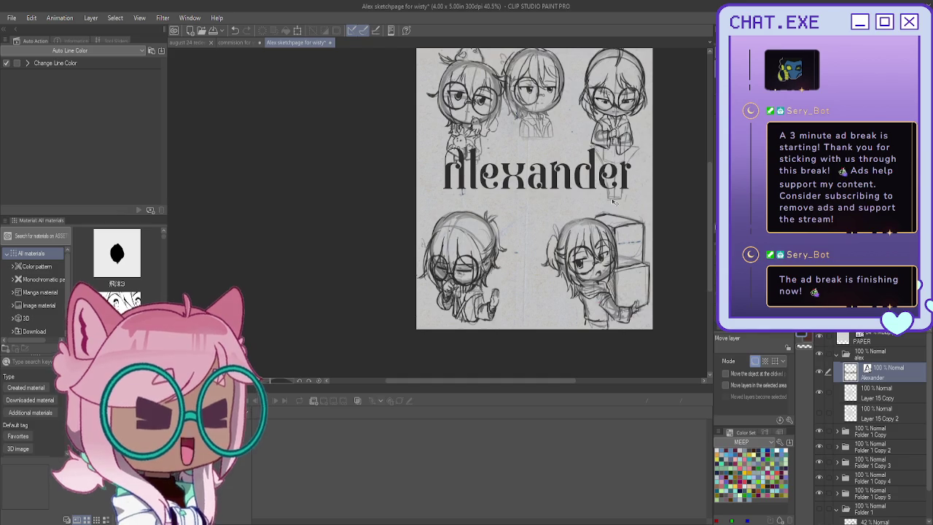
drag(614, 206, 619, 226)
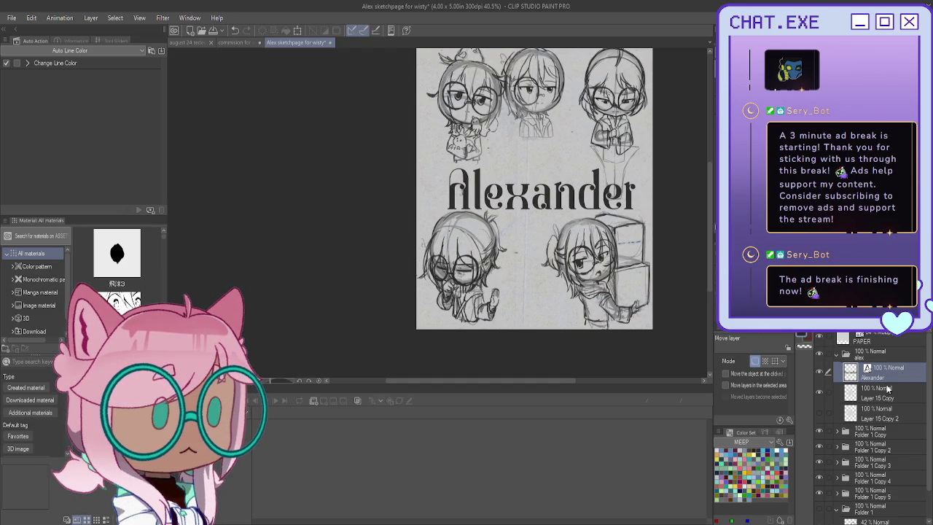
Step: Toggle the top-middle chibi to identify it, then drag it between the bottom chibis
scroll(875, 447, down, 1)
click(819, 464)
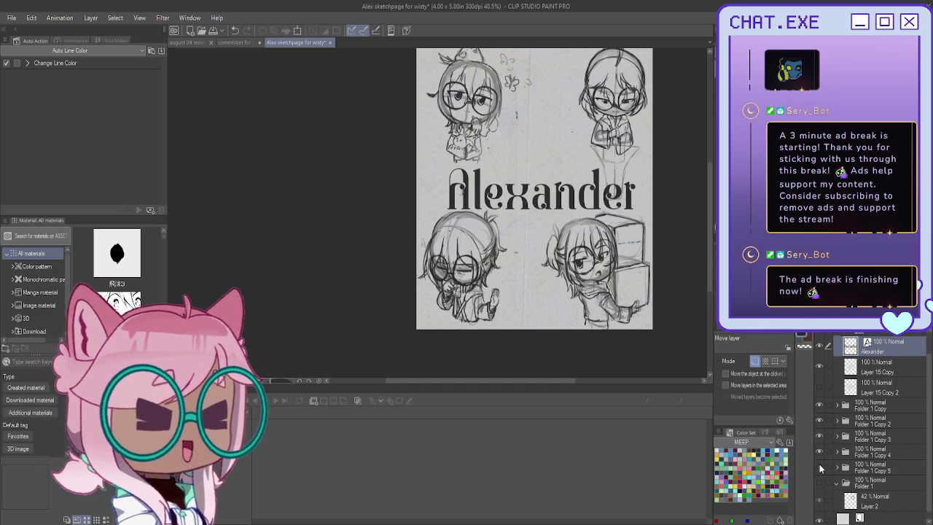
click(819, 465)
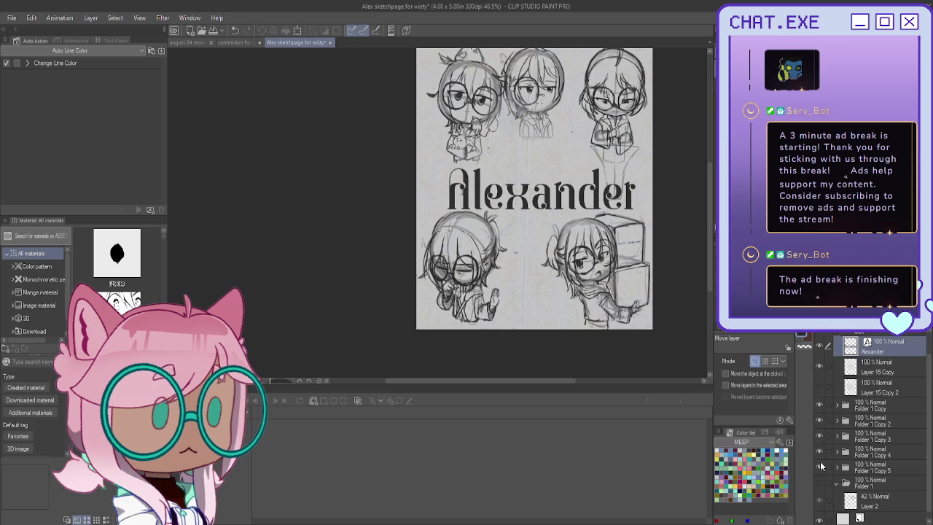
click(820, 461)
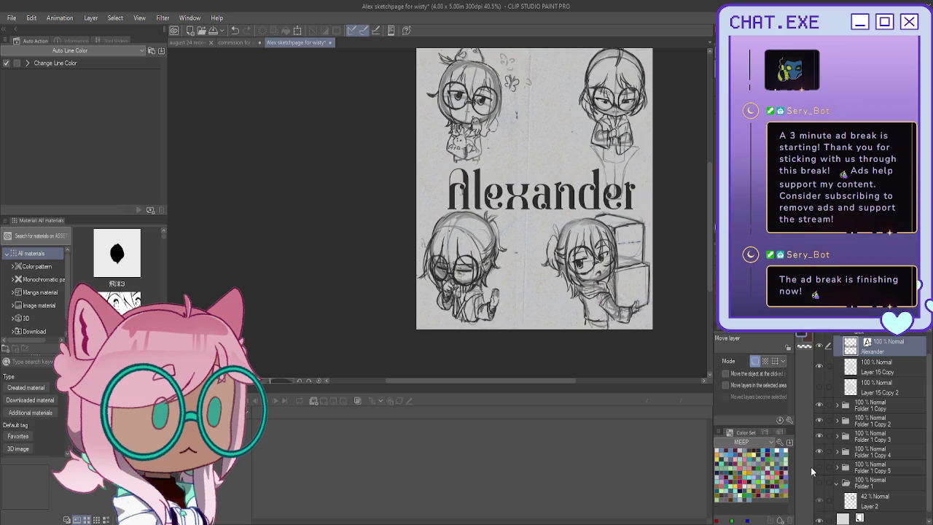
click(819, 467)
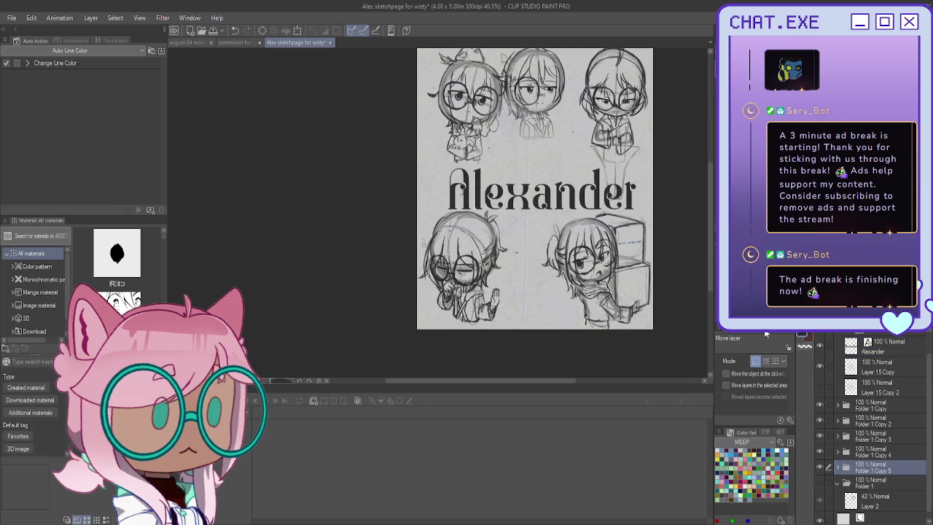
drag(628, 138, 631, 327)
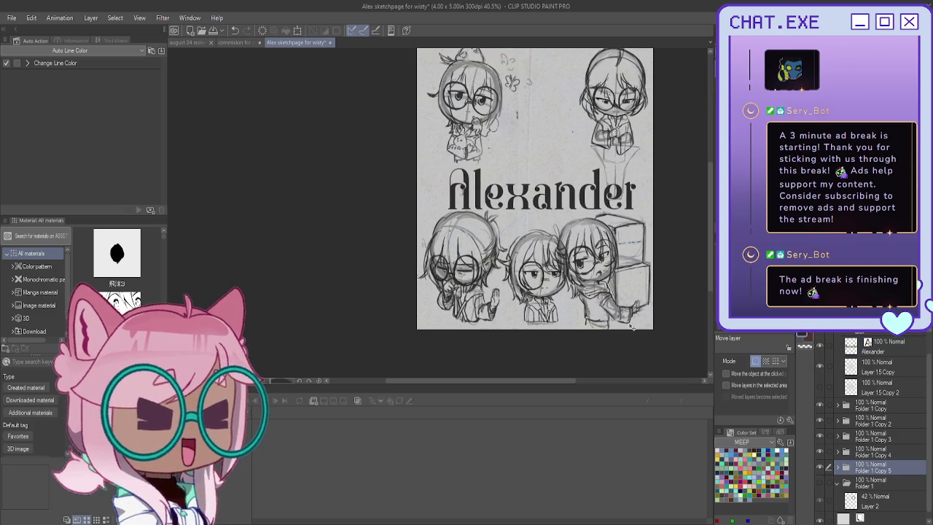
key(ctrl+t)
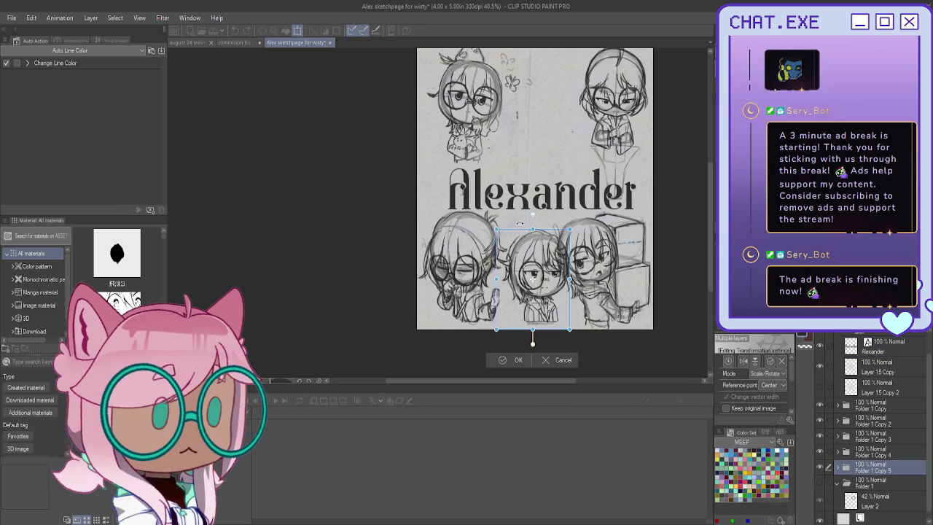
drag(496, 230, 490, 213)
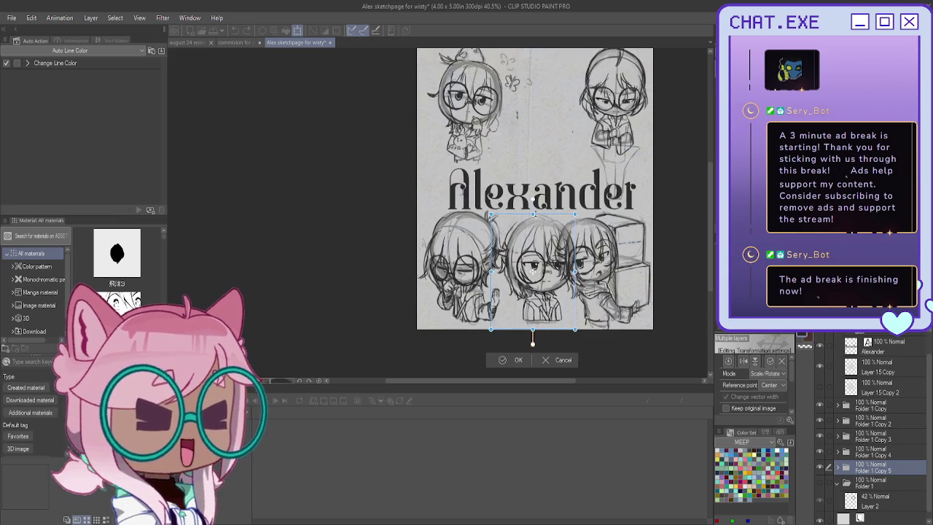
mouse_move(533, 340)
mouse_down()
mouse_move(533, 349)
mouse_move(533, 337)
mouse_up()
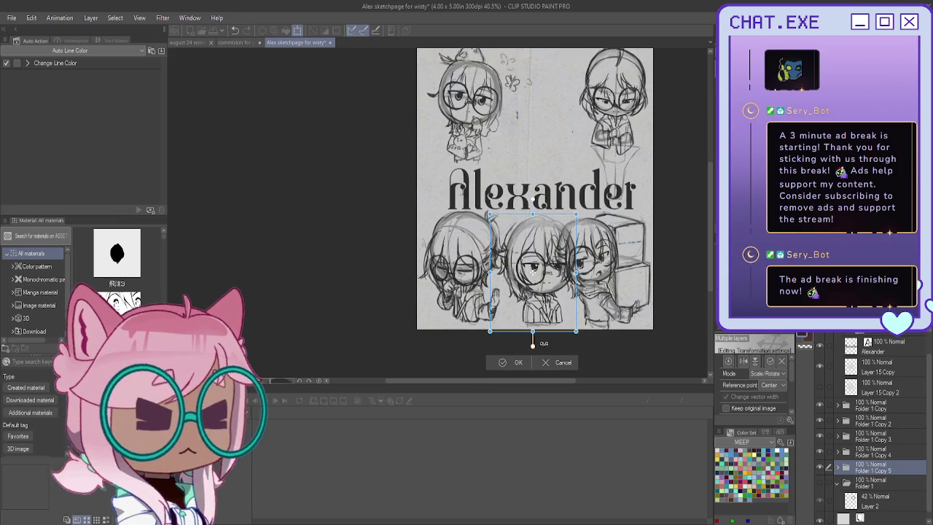
click(555, 363)
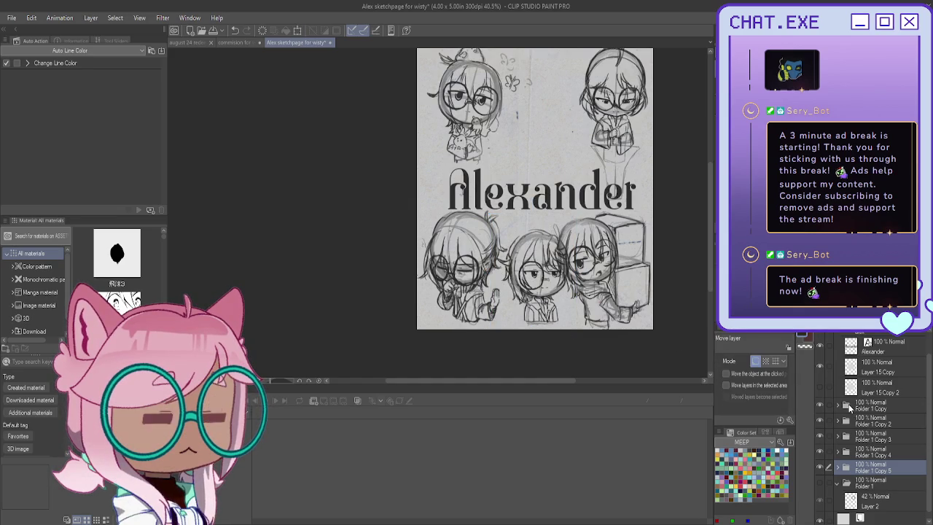
Step: Undo the move to restore the top-middle chibi, then begin renaming the bottom-left sketch folder
key(ctrl+z)
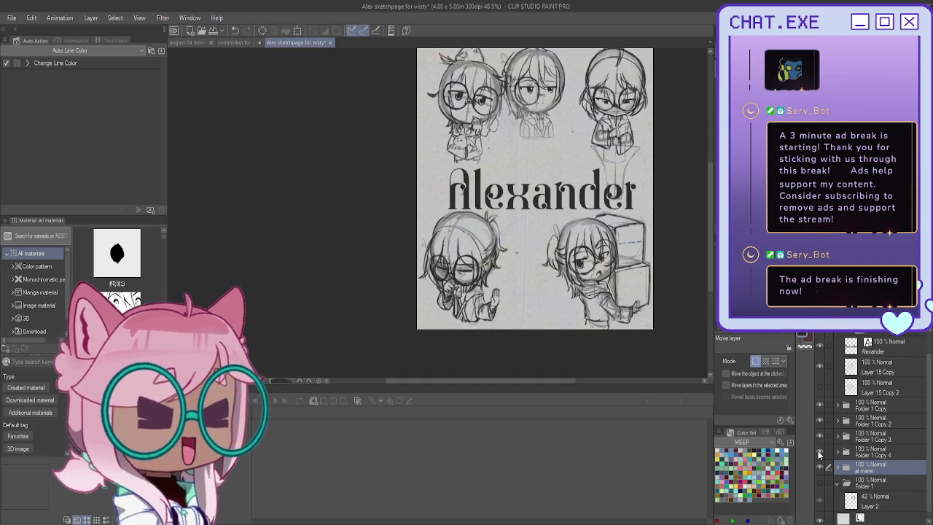
click(866, 455)
text(claymore)
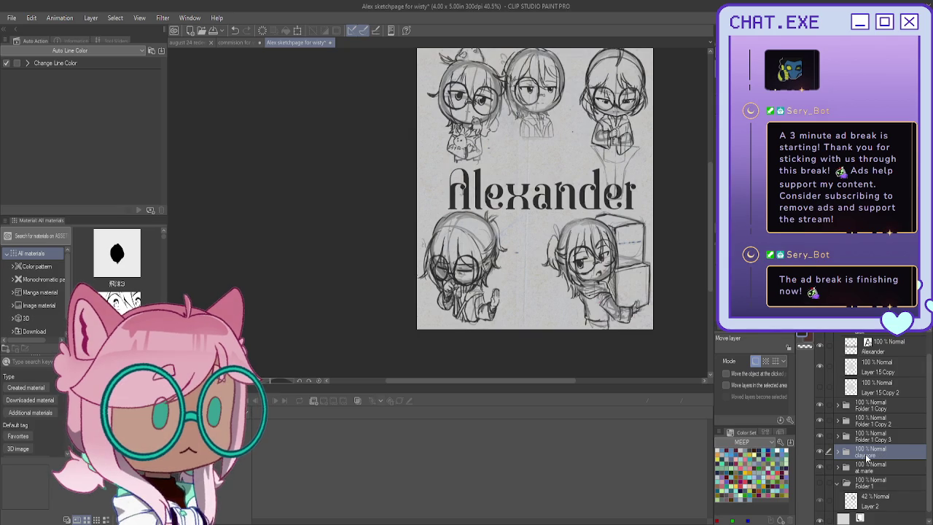
click(820, 438)
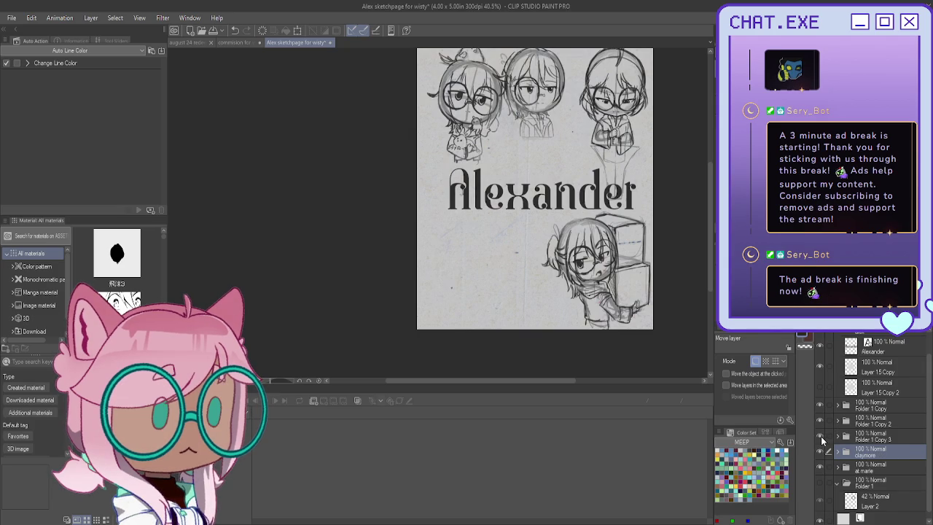
click(820, 438)
click(868, 437)
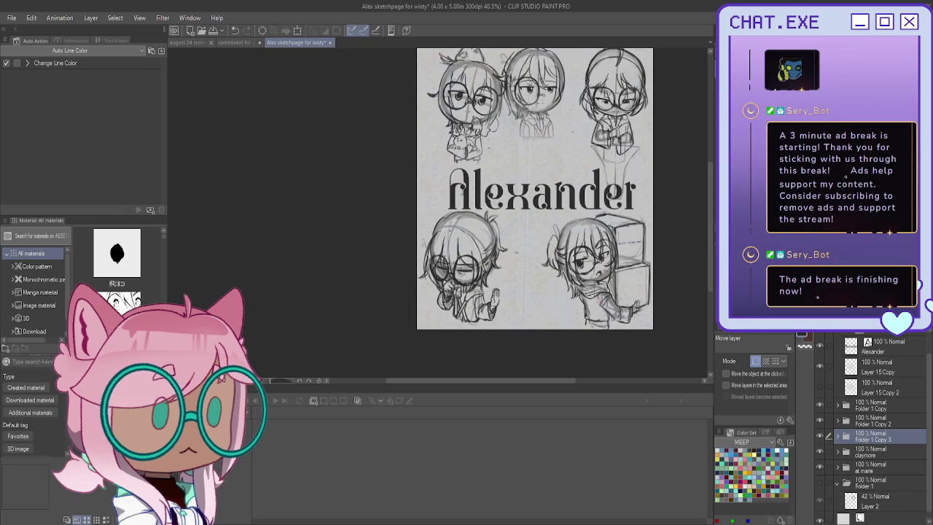
double_click(868, 439)
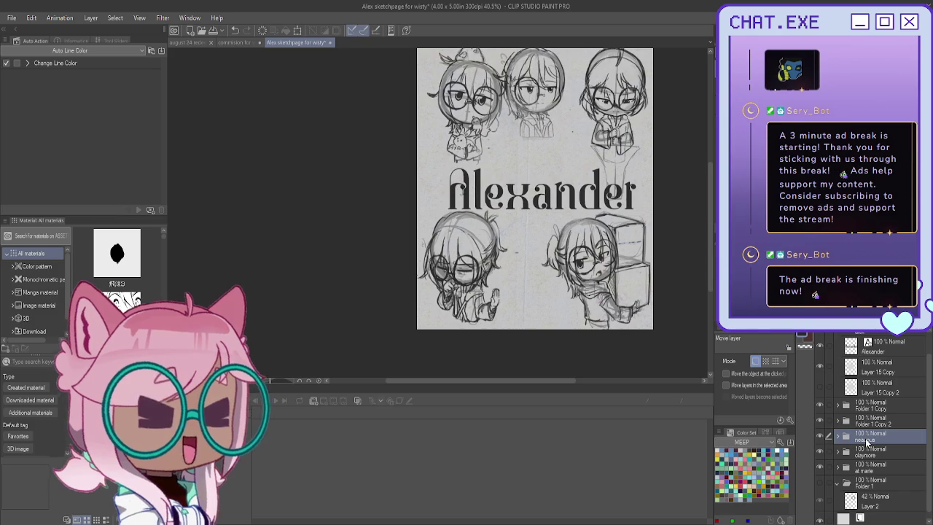
Step: Identify and rename the bottom-right sketch folder, then select the top-left one
click(820, 421)
click(828, 422)
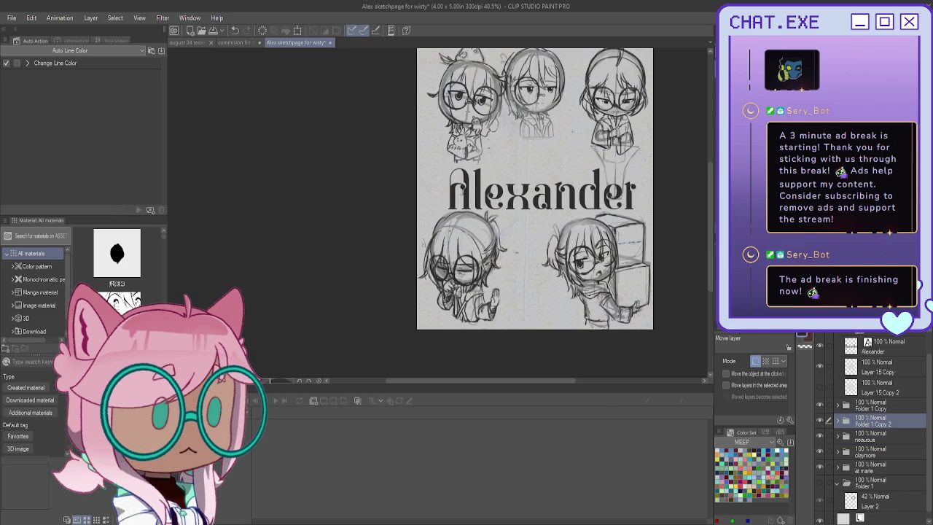
double_click(867, 425)
text(stronk)
click(865, 408)
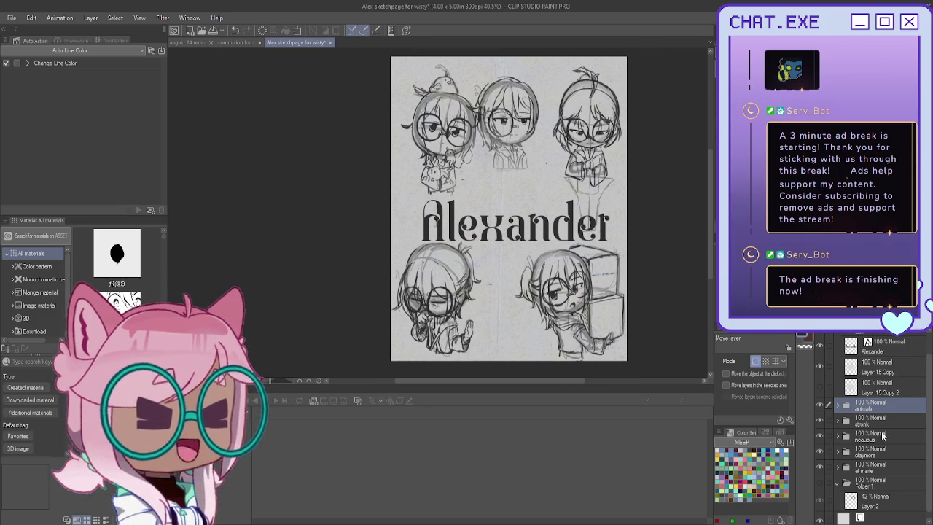
Step: Move the claymore chibi to top centre and reorder its folder above the alex folder
click(881, 451)
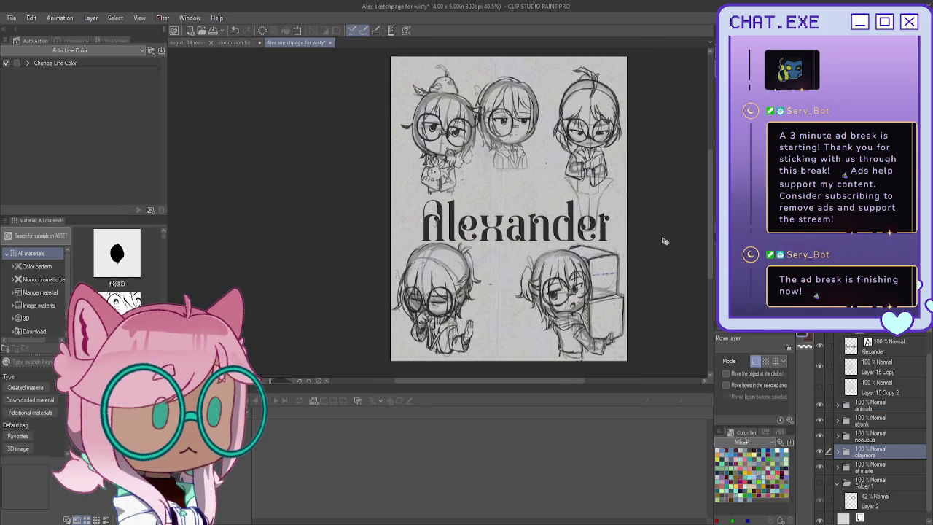
drag(665, 242, 594, 232)
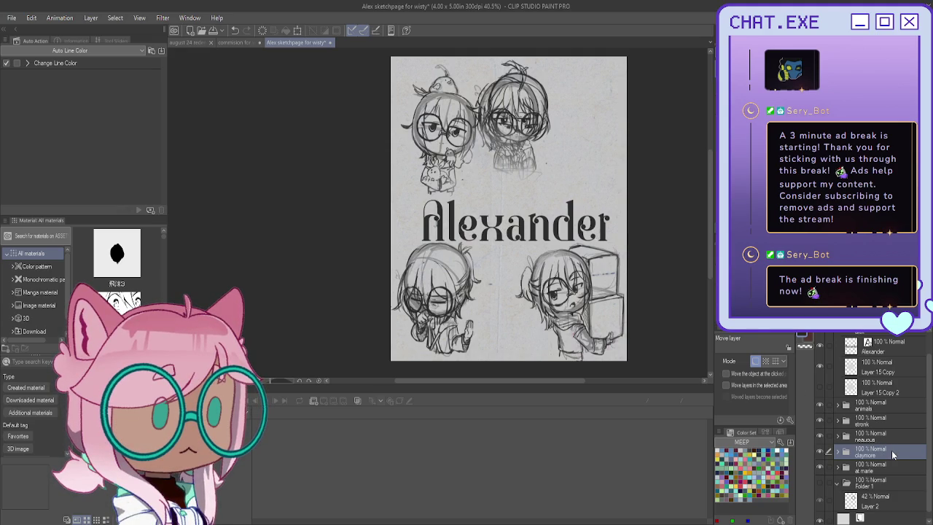
scroll(891, 387, up, 2)
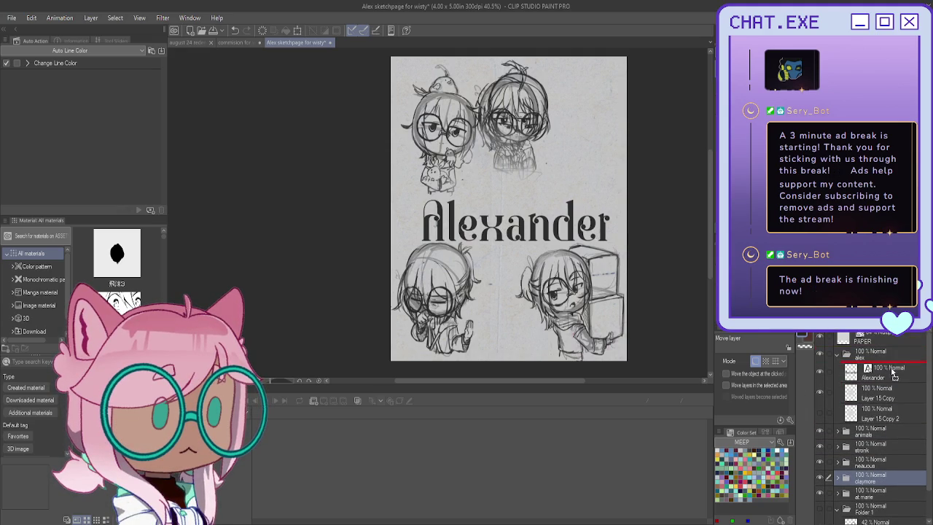
drag(893, 372, 889, 351)
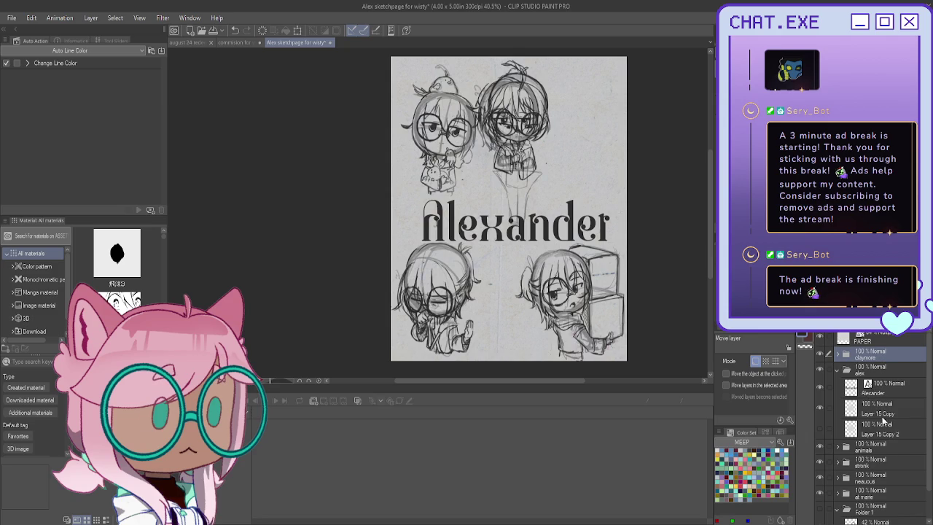
scroll(875, 410, down, 2)
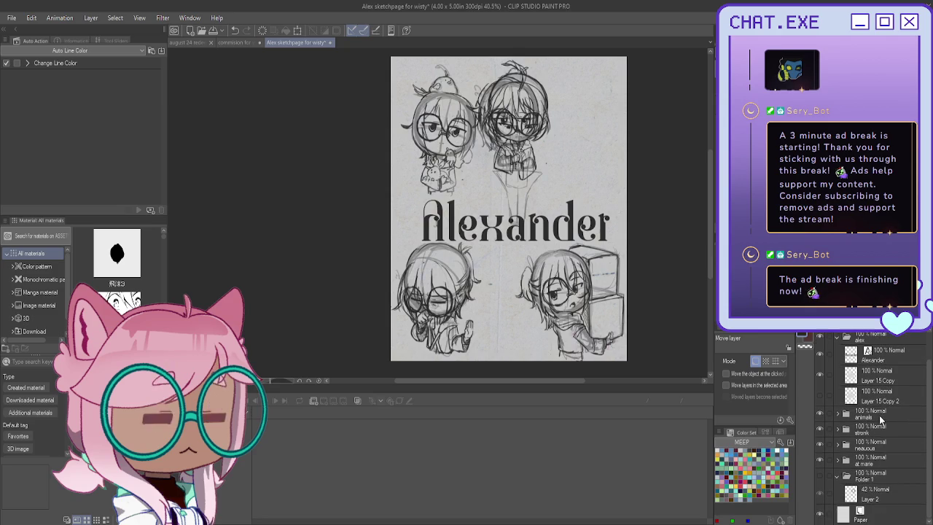
Step: Move the displaced middle chibi to bottom centre and enlarge it with Ctrl+T
click(877, 463)
mouse_move(577, 220)
mouse_down()
mouse_move(589, 261)
mouse_move(523, 342)
mouse_move(521, 368)
mouse_up()
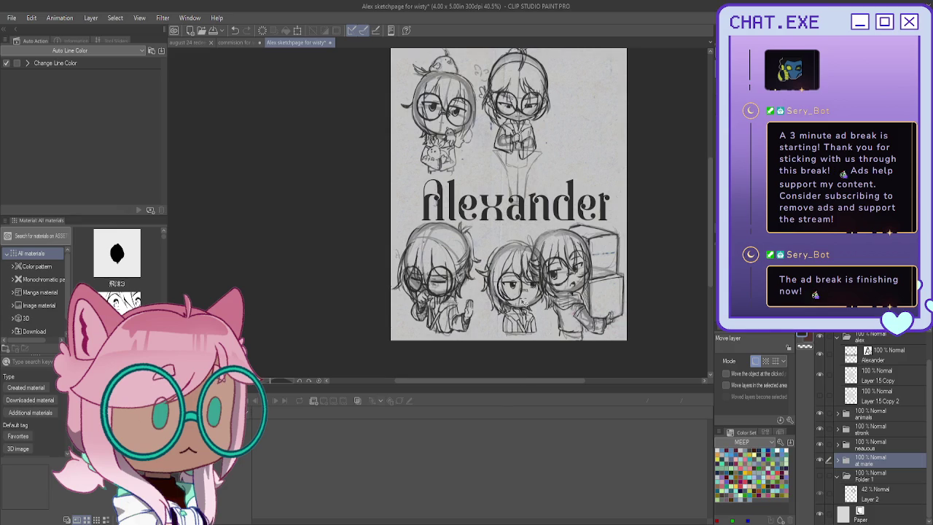
key(ctrl+t)
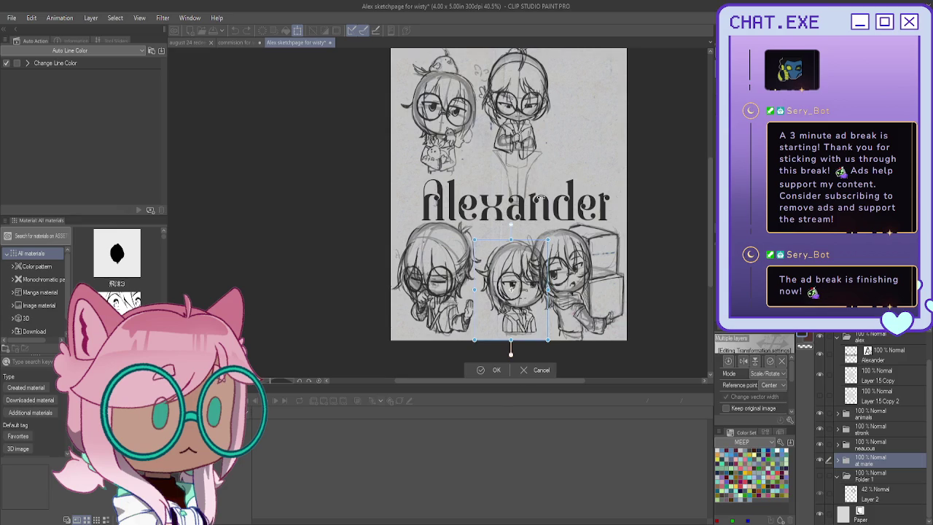
drag(511, 239, 511, 222)
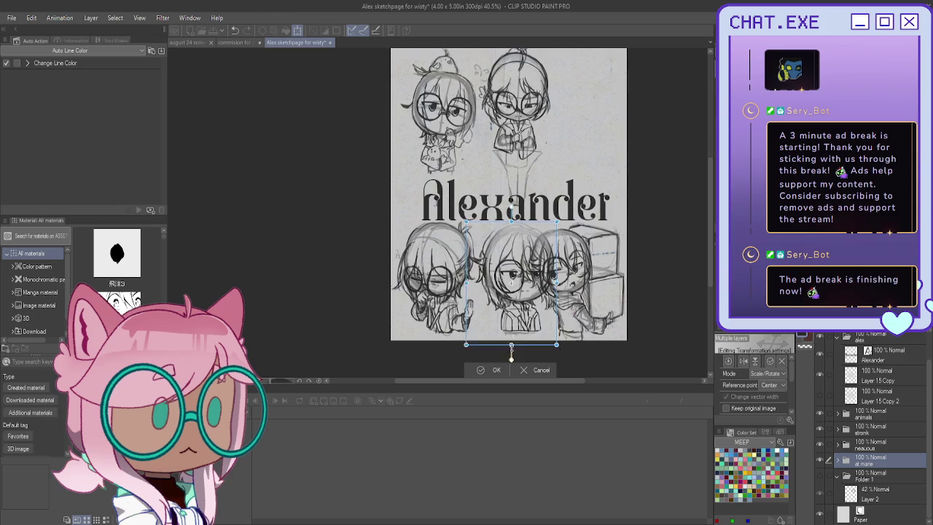
drag(511, 339, 513, 352)
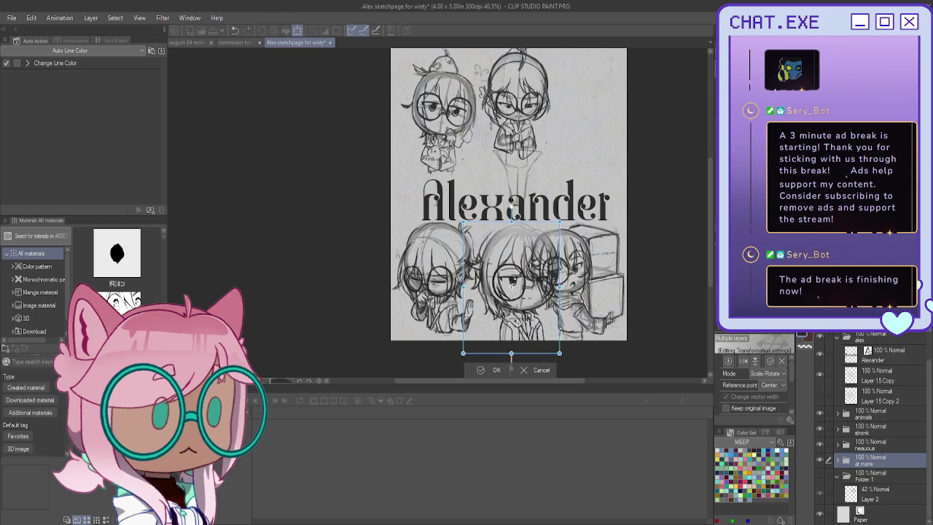
drag(519, 321, 512, 320)
key(Return)
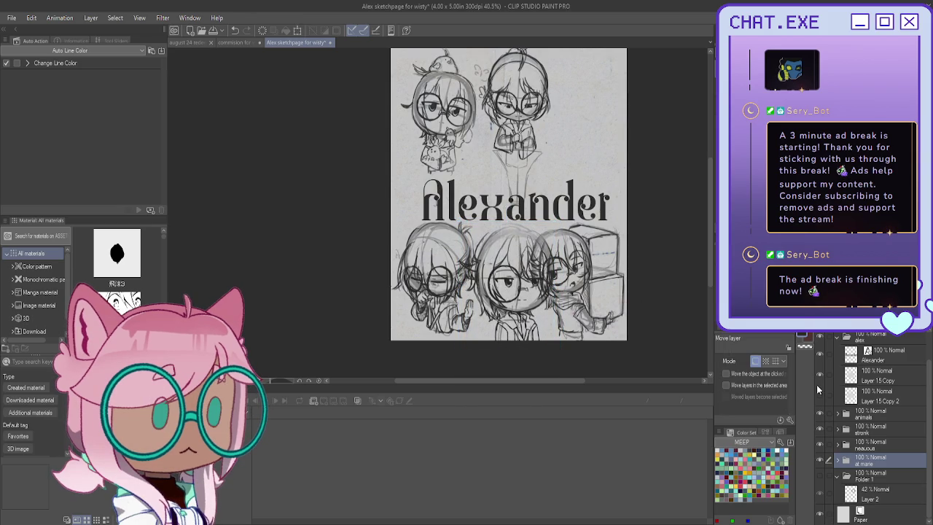
click(874, 447)
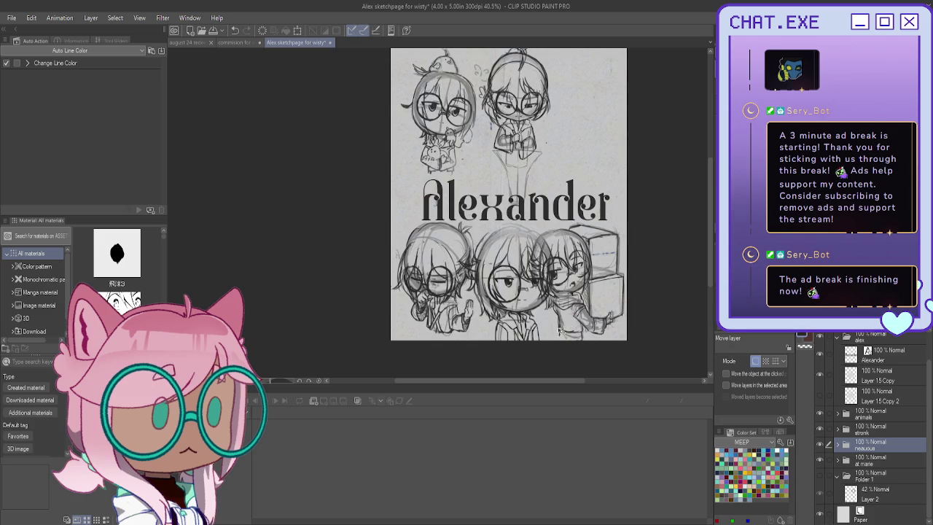
Step: Move the bottom-left chibi up to the top right of the sheet
drag(560, 332, 707, 191)
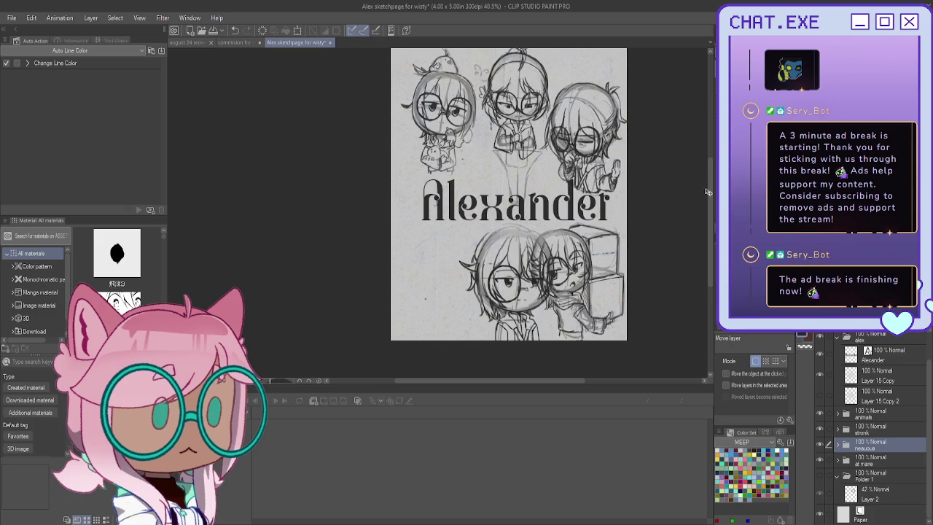
mouse_move(707, 191)
mouse_down()
mouse_move(693, 199)
mouse_move(707, 193)
mouse_up()
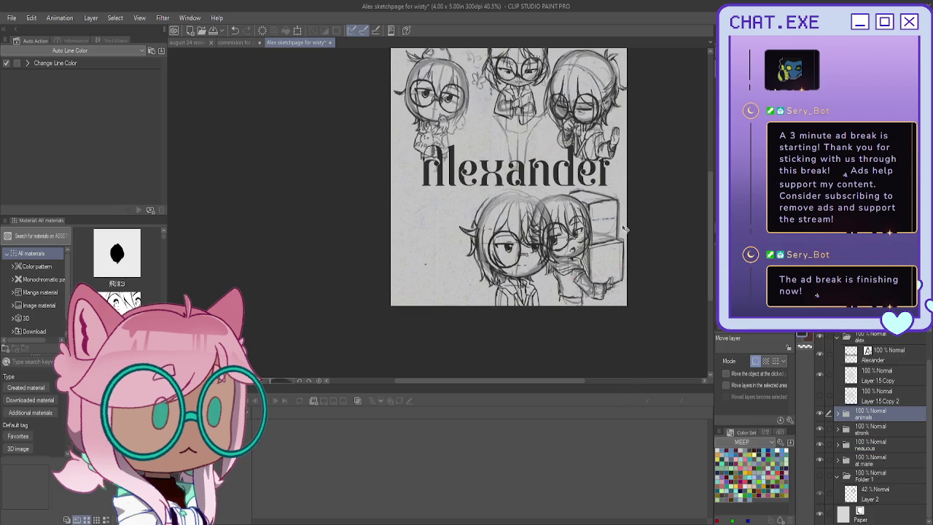
key(ctrl+z)
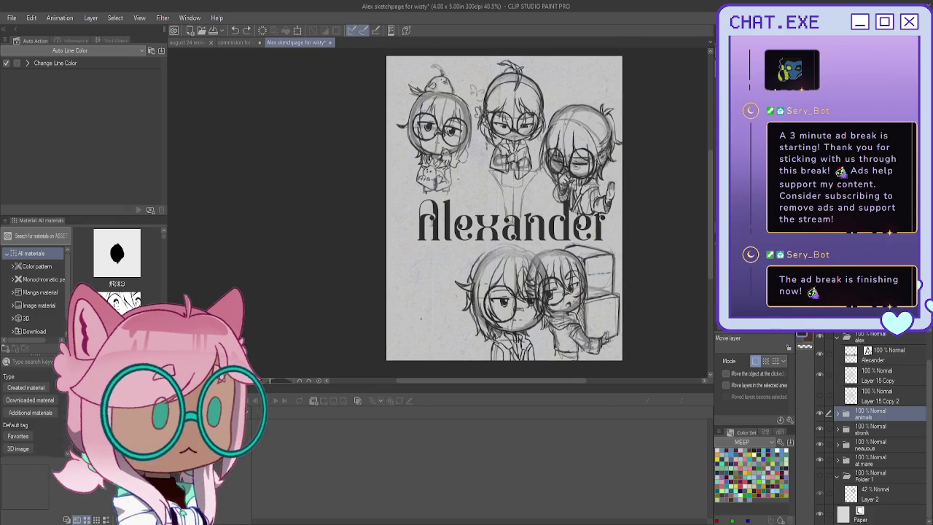
Step: Swap the enlarged and fridge-carrying bottom chibis between right and left, then save
click(877, 460)
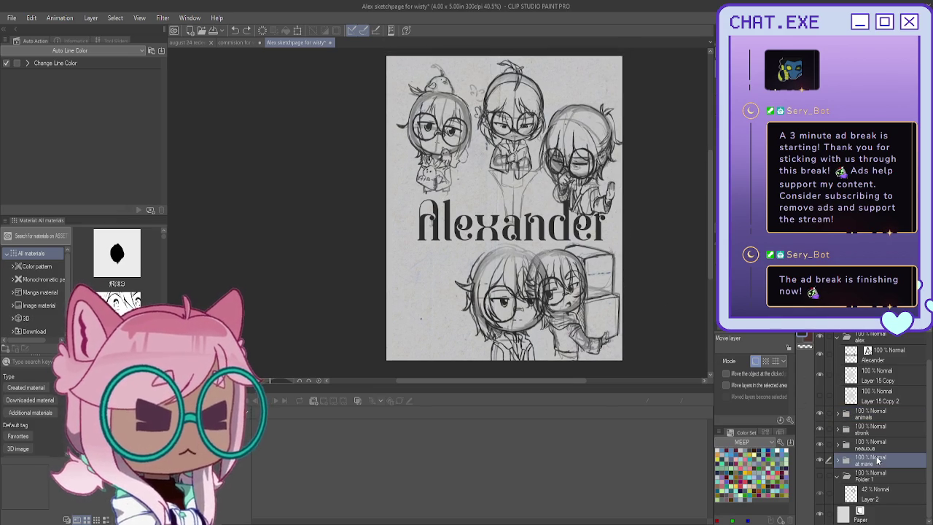
mouse_move(657, 333)
mouse_down()
mouse_move(580, 334)
mouse_move(625, 330)
mouse_up()
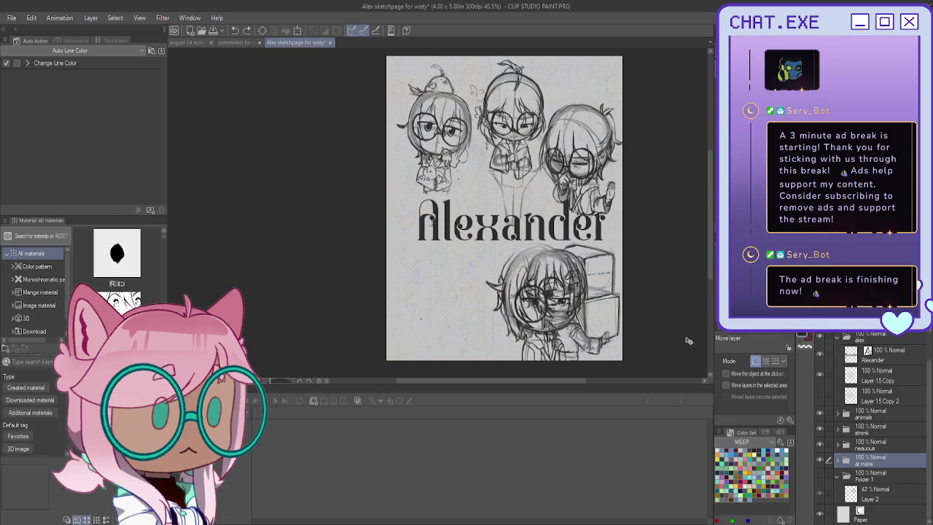
drag(624, 329, 711, 332)
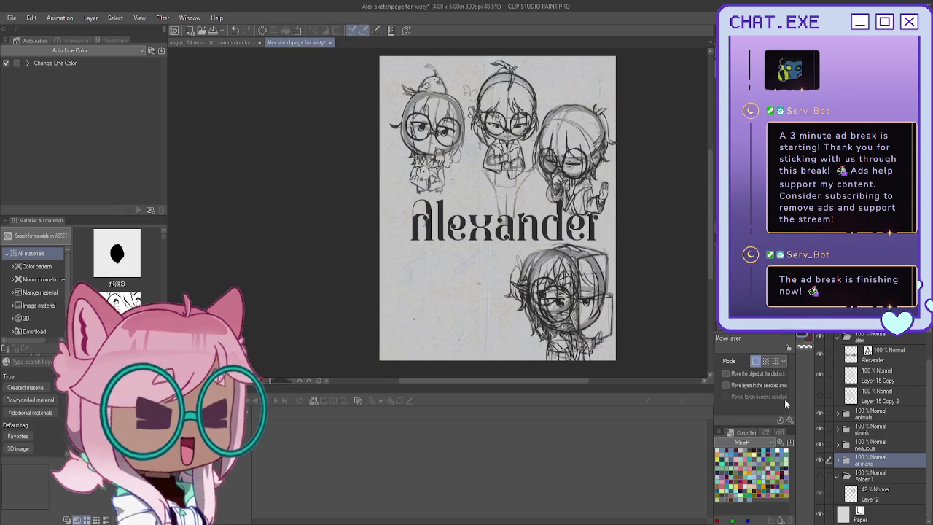
click(877, 429)
mouse_move(634, 321)
mouse_down()
mouse_move(648, 325)
mouse_move(568, 323)
mouse_up()
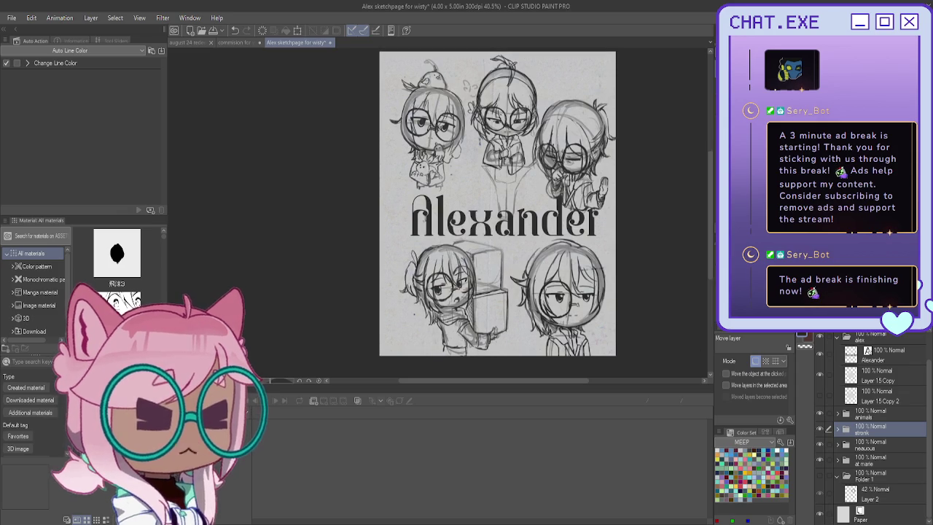
scroll(497, 219, up, 2)
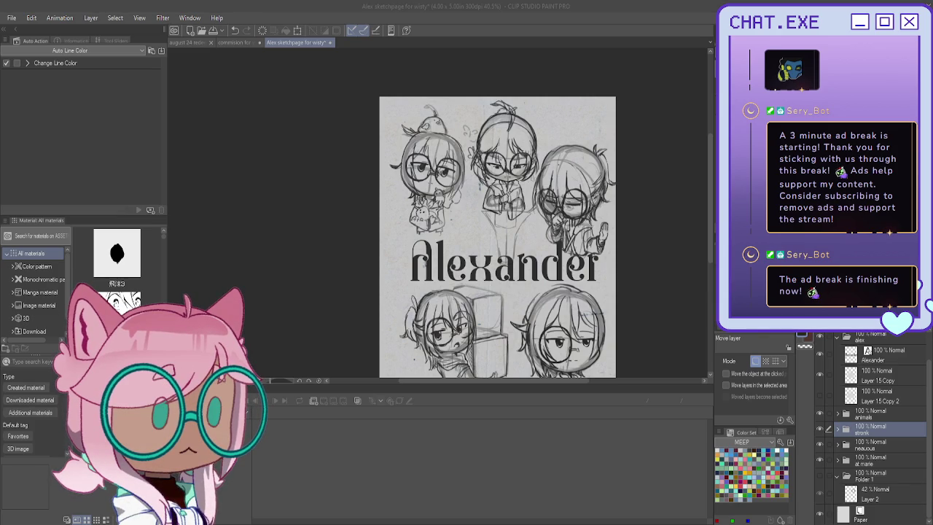
key(ctrl+s)
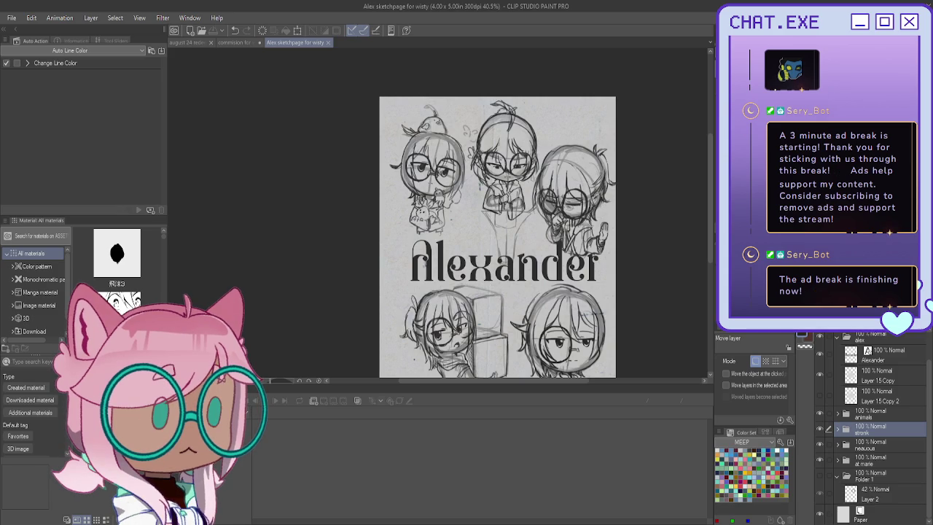
click(842, 475)
Step: Add a new sketch layer inside the claymore folder and switch to the pencil
scroll(842, 428, up, 2)
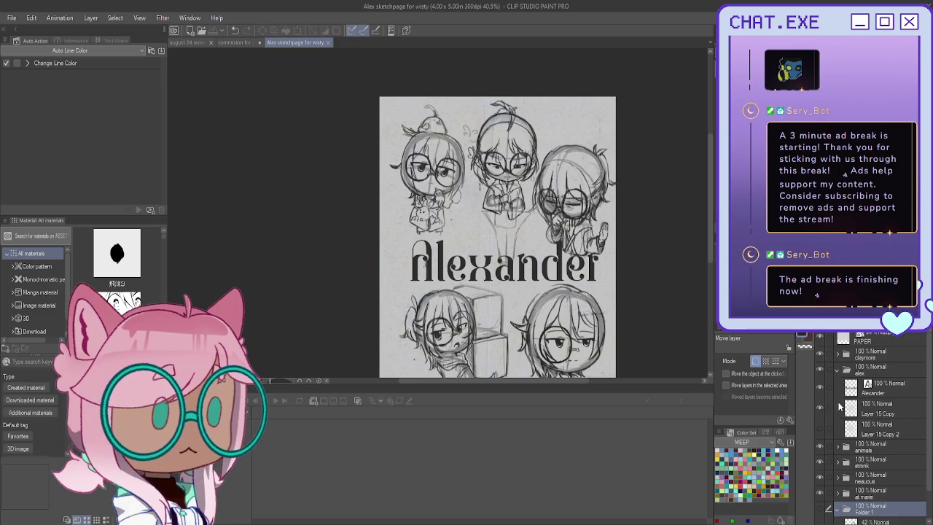
click(837, 354)
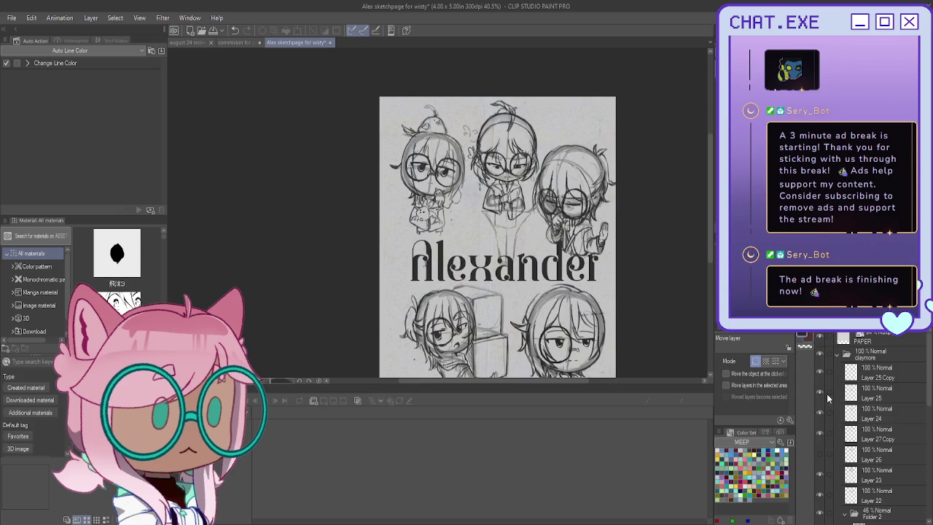
click(821, 391)
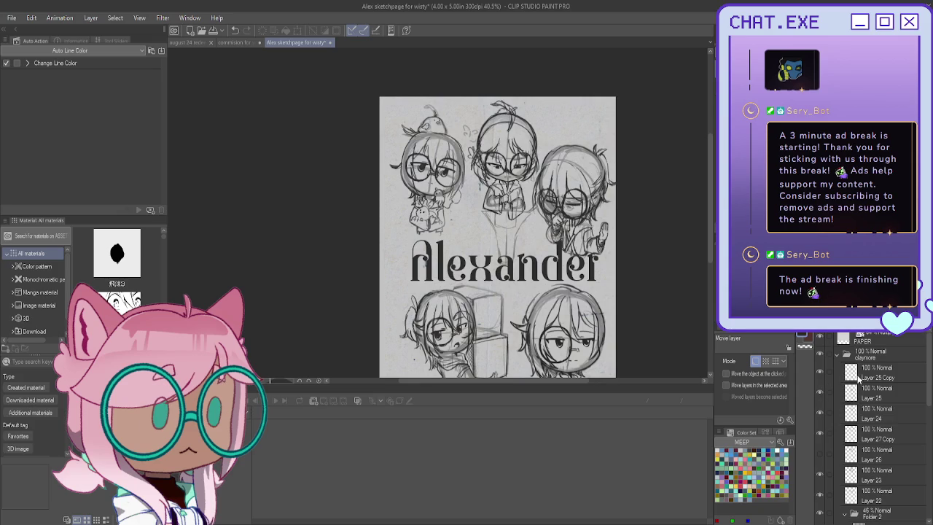
key(ctrl+shift+n)
scroll(512, 200, up, 1)
scroll(512, 201, up, 1)
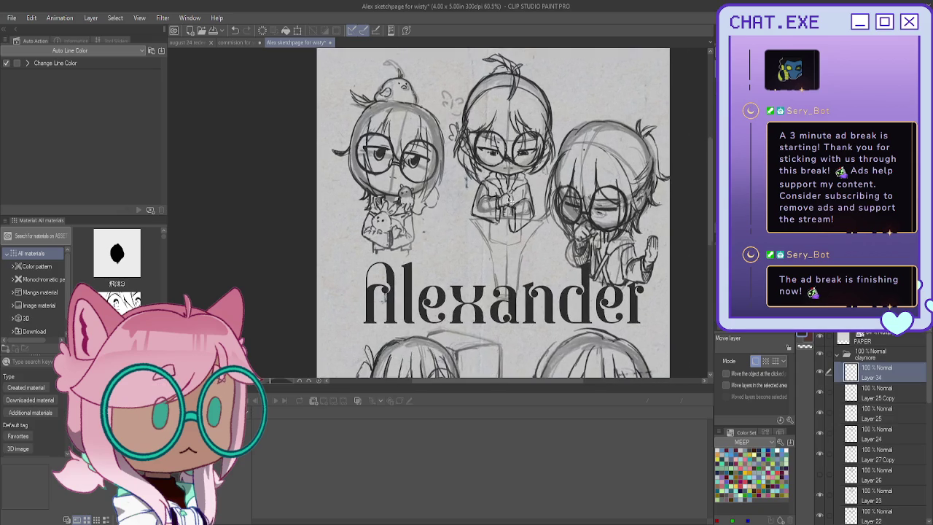
scroll(512, 201, up, 3)
key(p)
scroll(496, 233, up, 2)
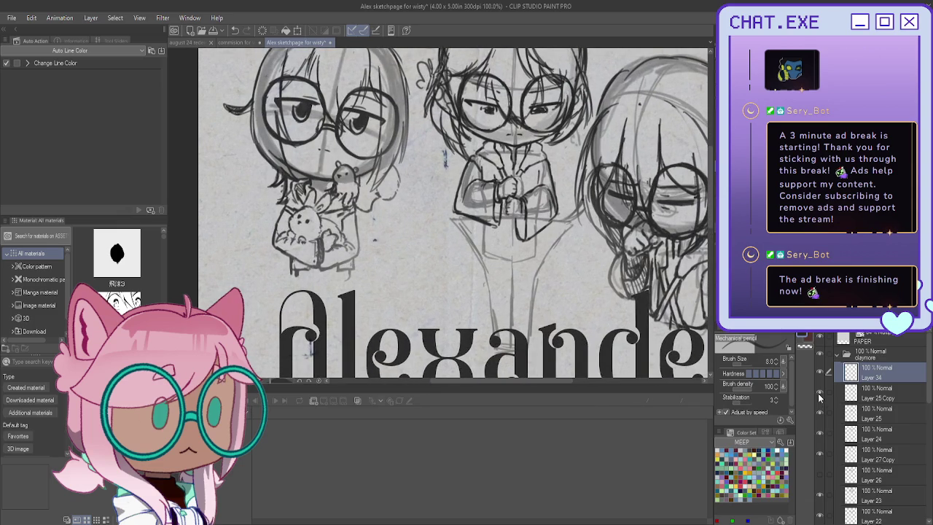
Step: Hide the middle figure's body and head line art layers
click(818, 444)
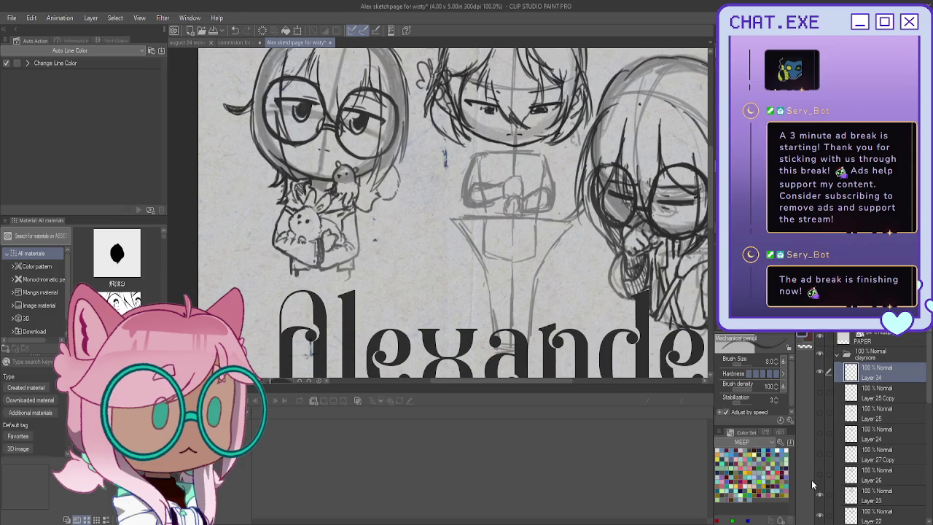
scroll(811, 479, down, 1)
scroll(811, 480, down, 1)
click(818, 467)
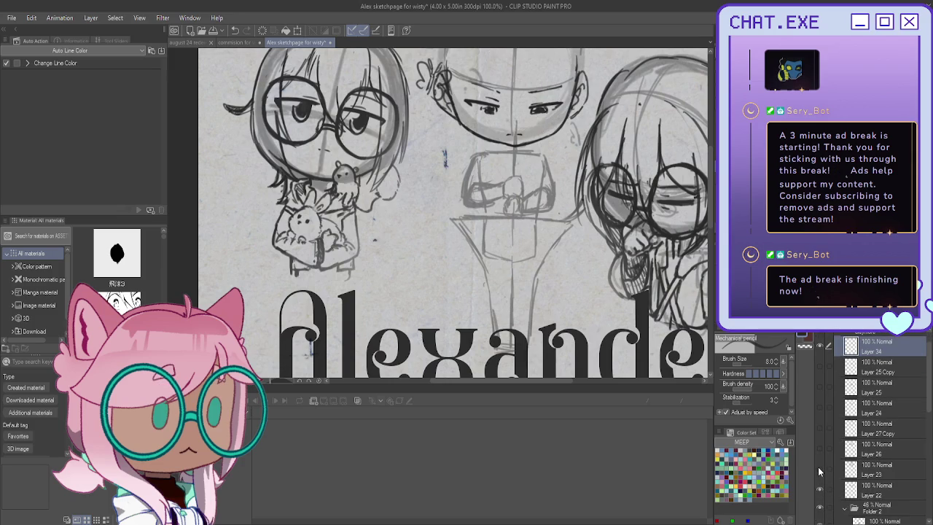
scroll(819, 455, up, 1)
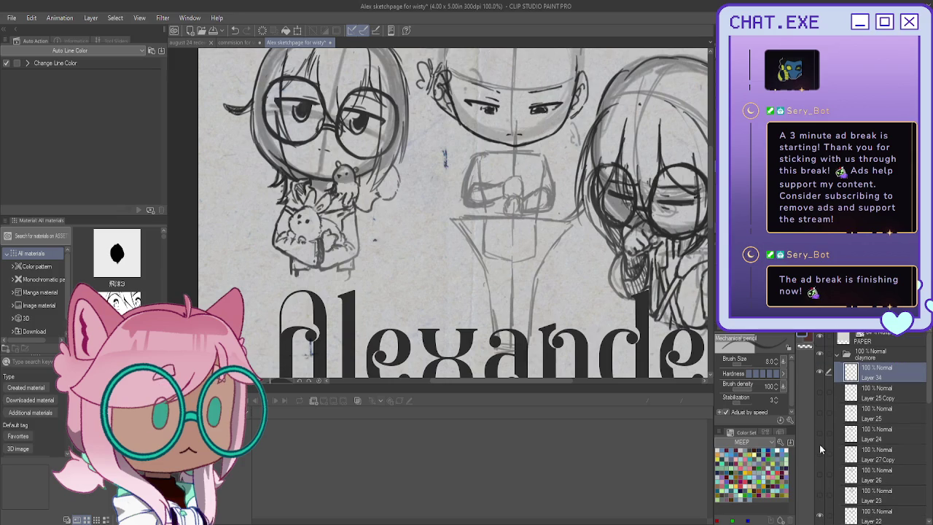
click(819, 355)
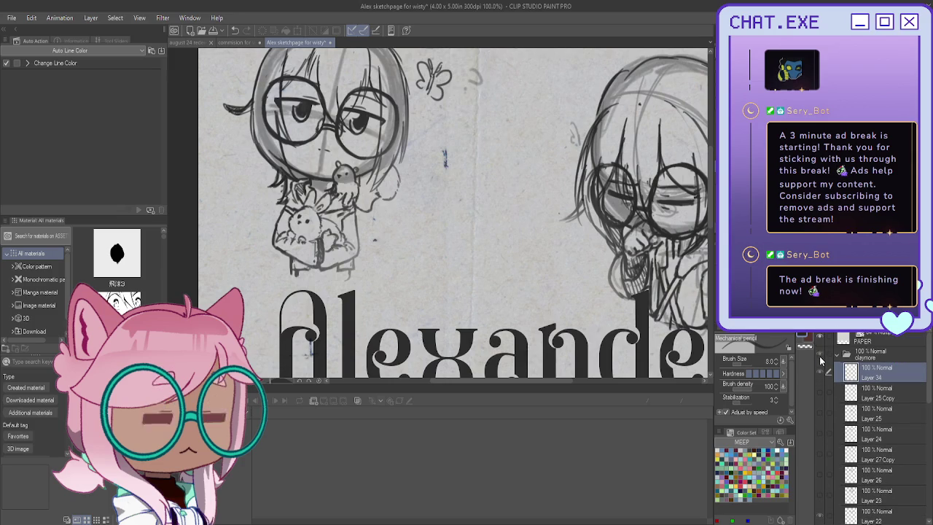
click(819, 355)
scroll(823, 466, down, 1)
click(820, 491)
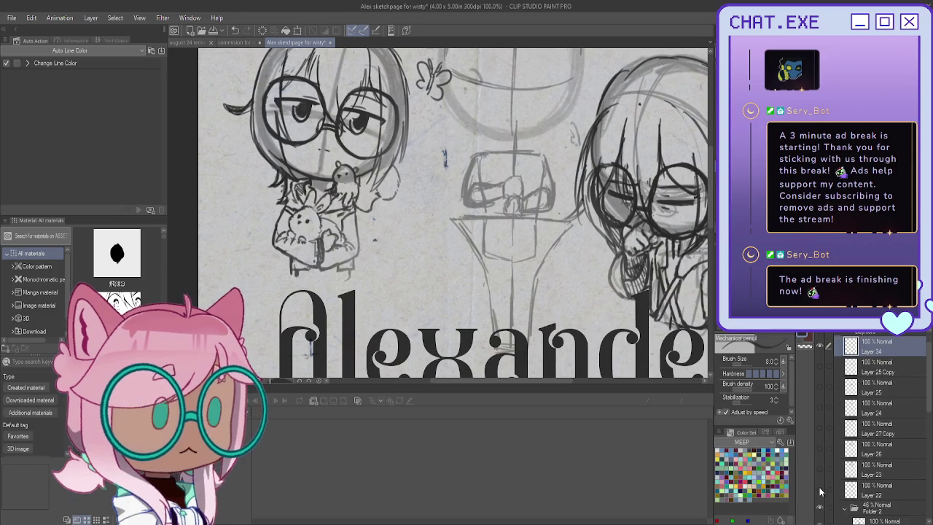
click(820, 490)
click(820, 490)
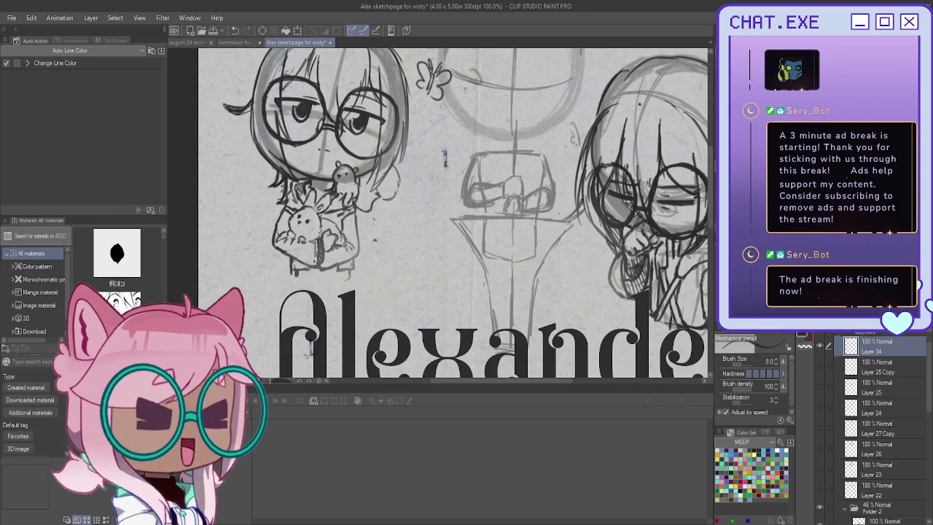
scroll(510, 164, up, 2)
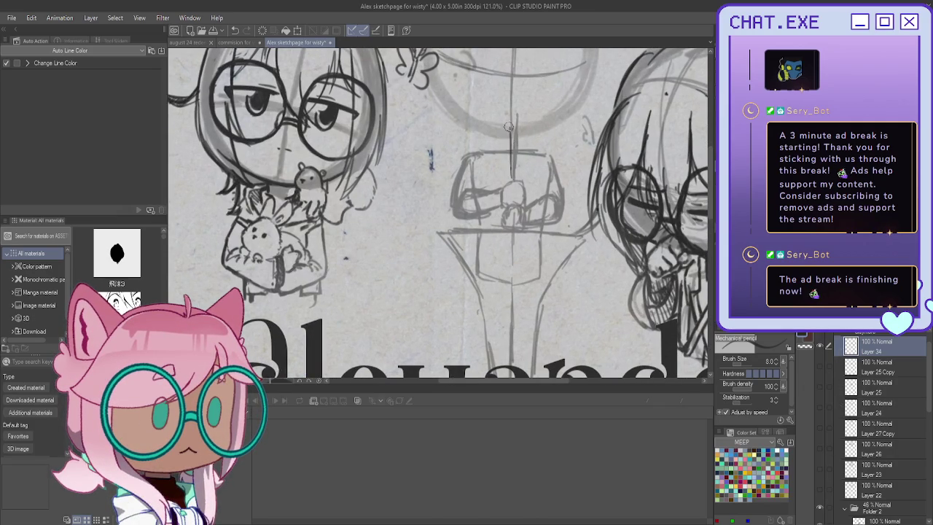
Step: Draw and darken the sword's vertical handle line
drag(514, 143, 514, 178)
drag(515, 137, 510, 154)
drag(512, 156, 511, 226)
drag(516, 182, 517, 228)
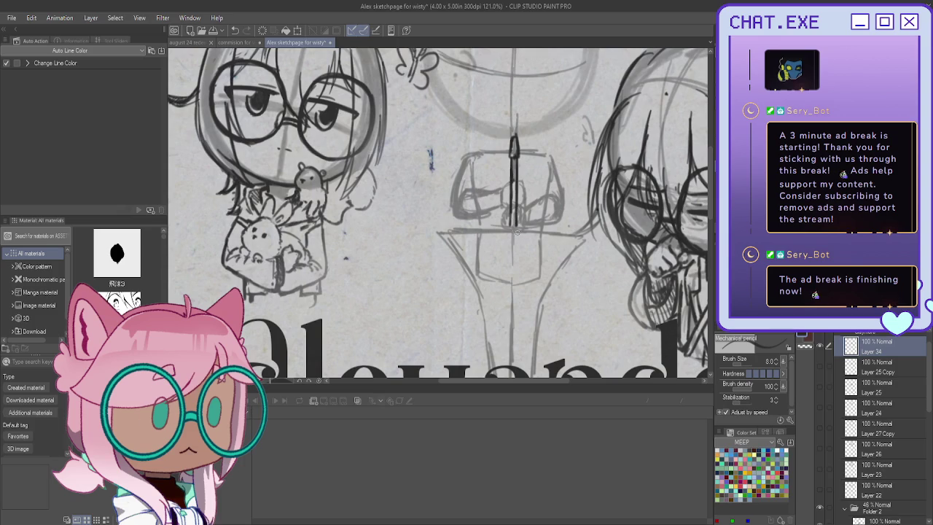
mouse_move(516, 213)
mouse_down()
mouse_move(514, 249)
mouse_move(508, 234)
mouse_up()
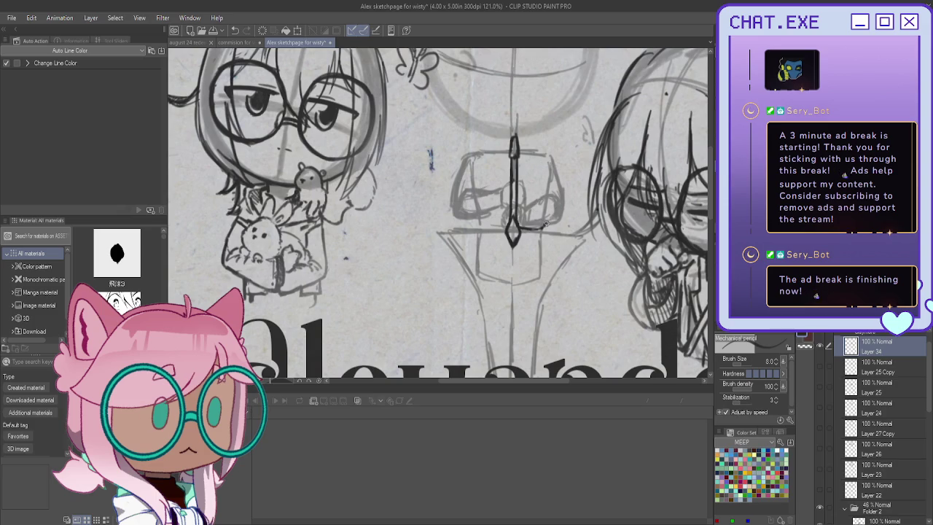
Step: Draw the curved left and right crossguard arms of the hilt
drag(548, 225, 595, 252)
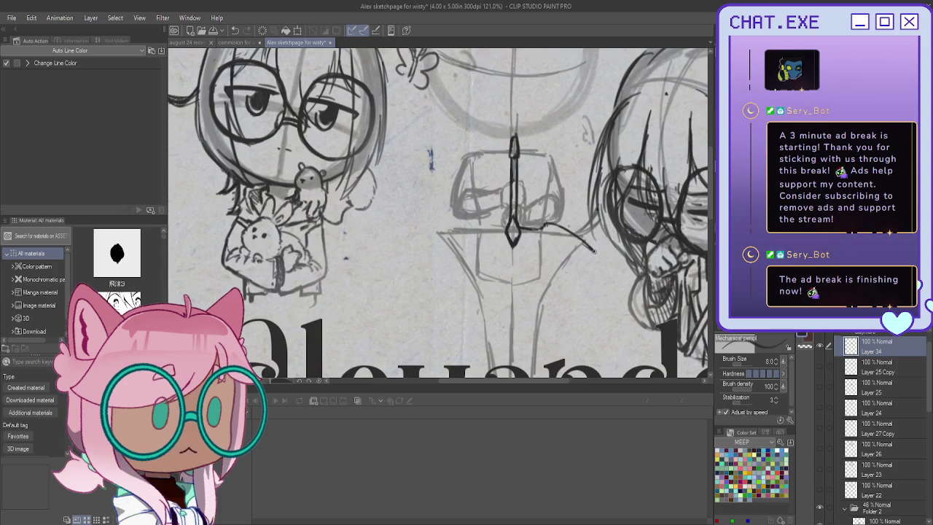
drag(576, 239, 544, 242)
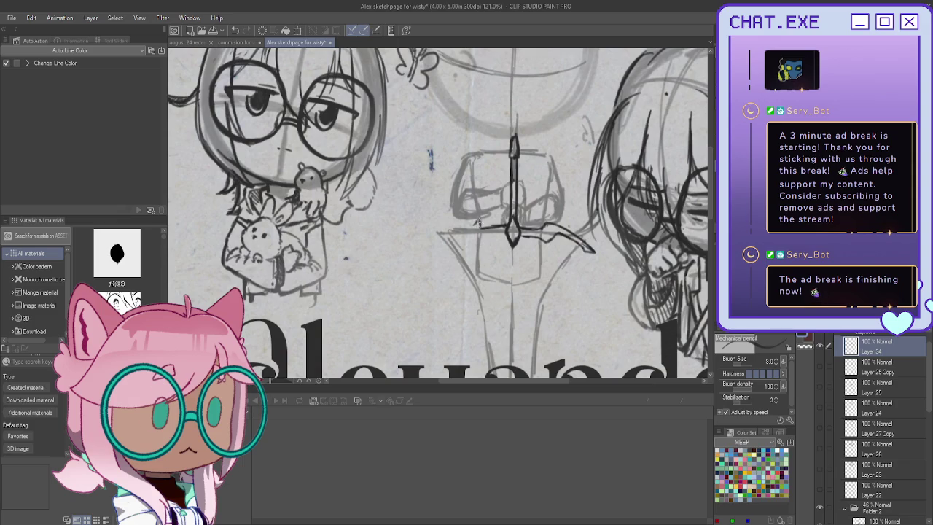
drag(465, 221, 430, 256)
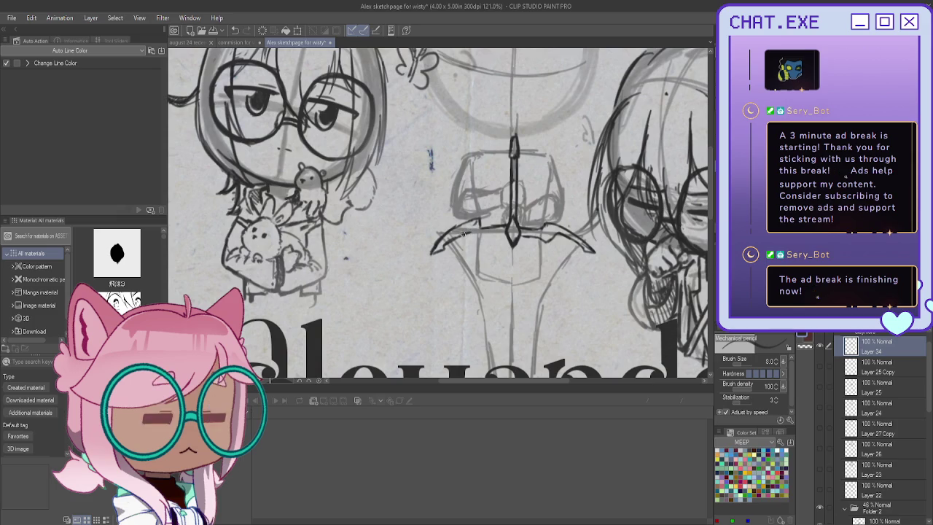
mouse_move(452, 239)
mouse_down()
mouse_move(471, 232)
mouse_move(490, 241)
mouse_move(472, 244)
mouse_move(487, 230)
mouse_move(478, 226)
mouse_up()
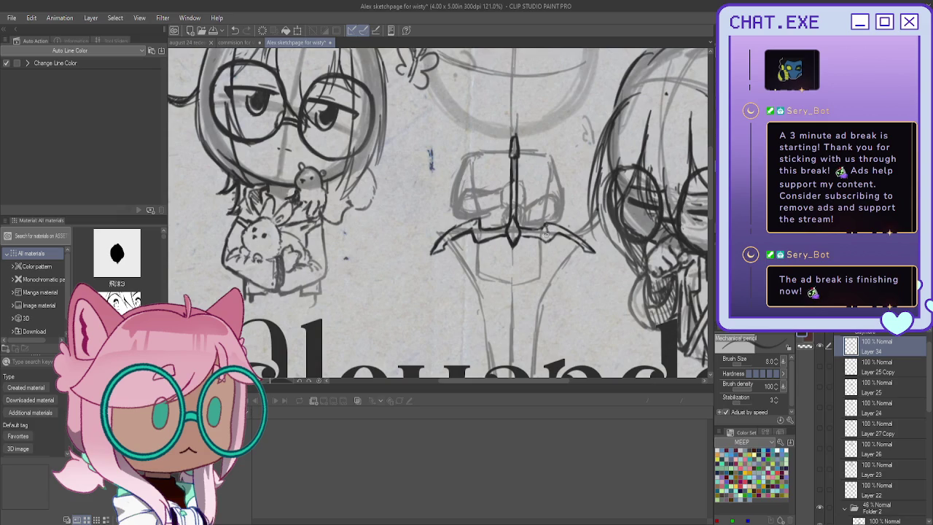
drag(546, 231, 533, 232)
Step: Draw the blade's centre line and both edges of its base below the crossguard
scroll(524, 218, down, 2)
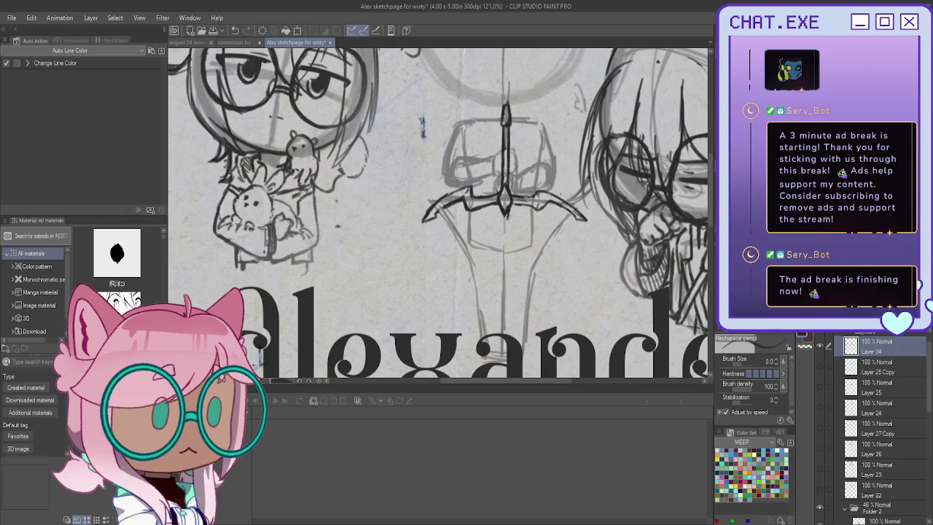
drag(510, 233, 505, 268)
drag(501, 233, 503, 272)
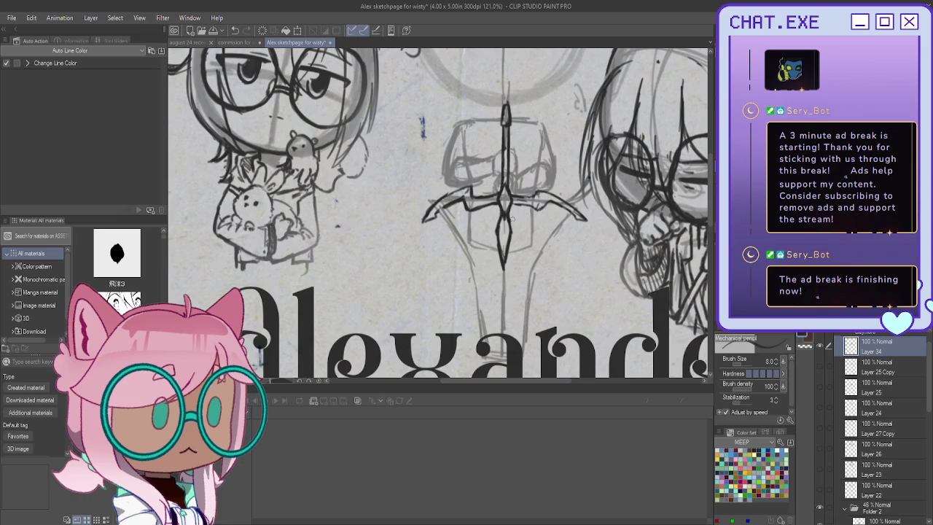
mouse_move(513, 218)
mouse_down()
mouse_move(546, 241)
mouse_move(527, 348)
mouse_up()
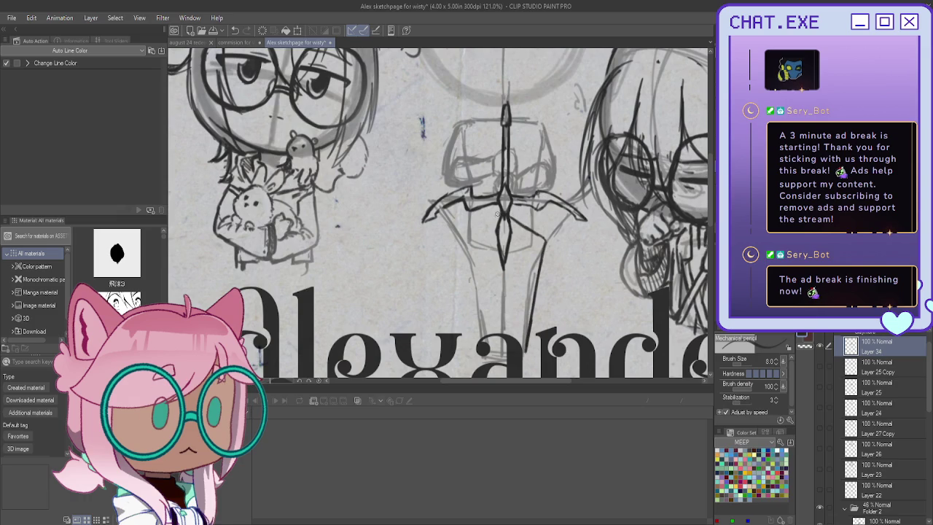
drag(489, 220, 471, 239)
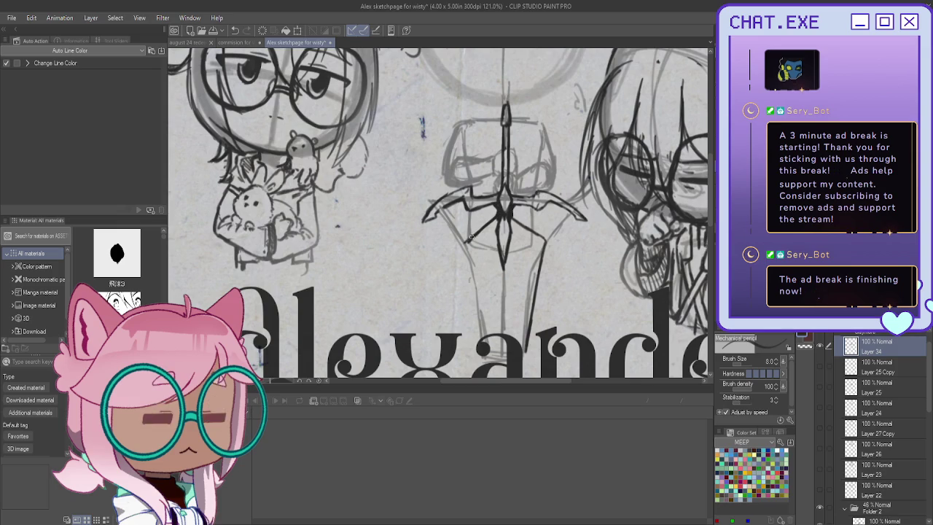
Step: Extend the long blade's left edge and centre line, then show the chibi's line art again
mouse_move(493, 217)
mouse_down()
mouse_move(467, 235)
mouse_move(474, 302)
mouse_up()
drag(458, 234, 481, 344)
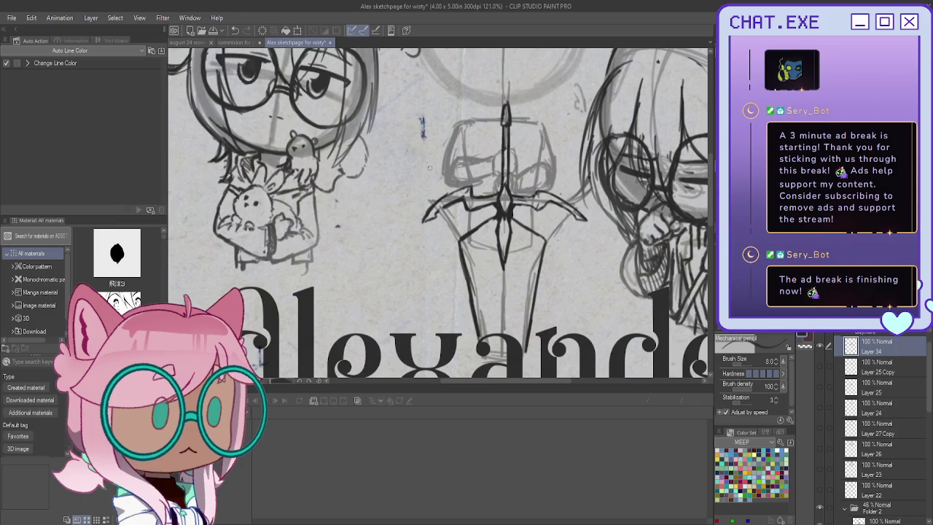
drag(505, 275, 505, 337)
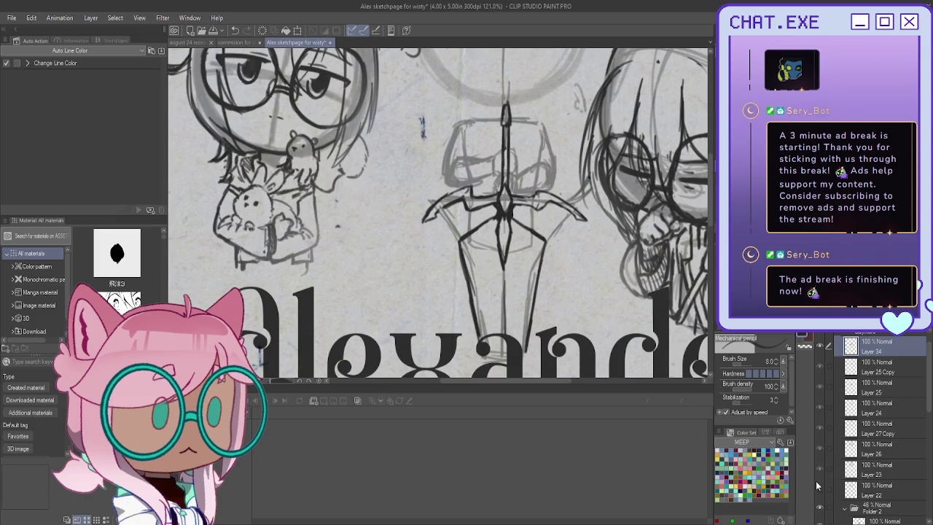
click(820, 347)
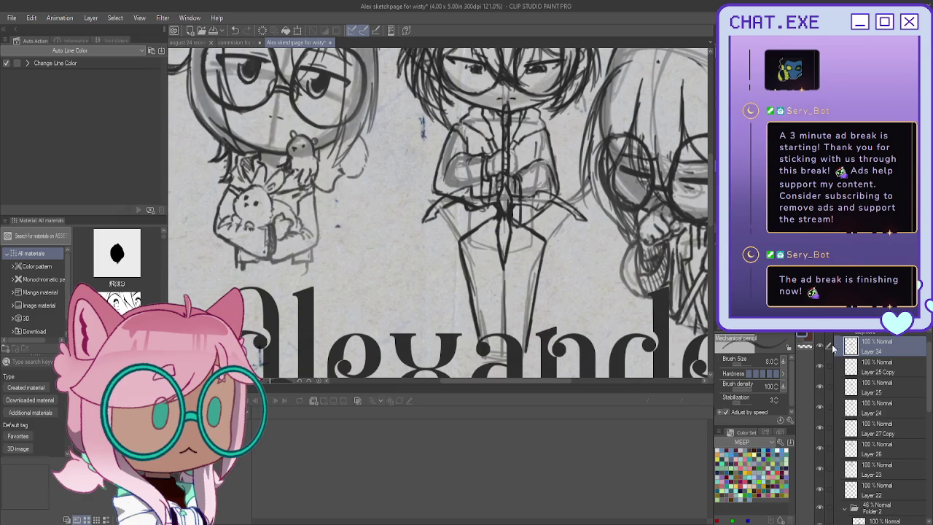
Step: Toggle the middle chibi's hair line layers to check them against the sword
click(819, 407)
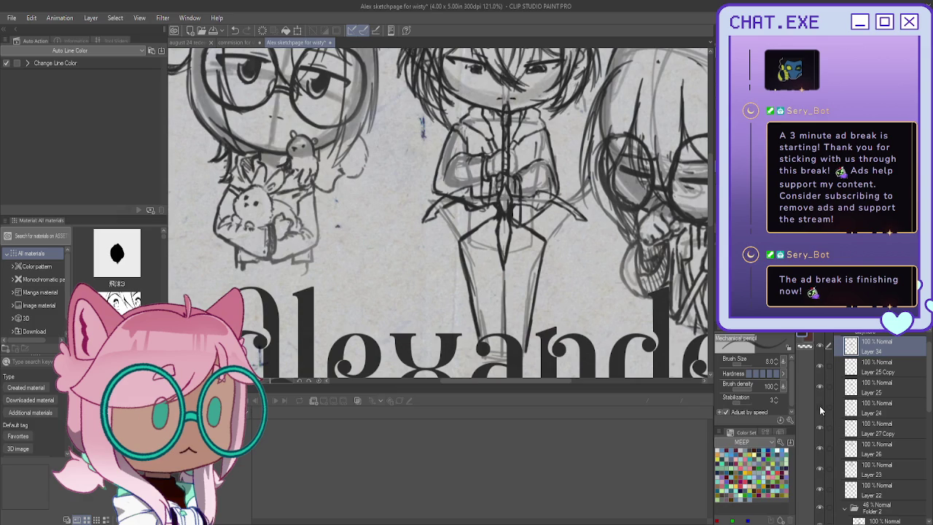
click(819, 405)
click(820, 425)
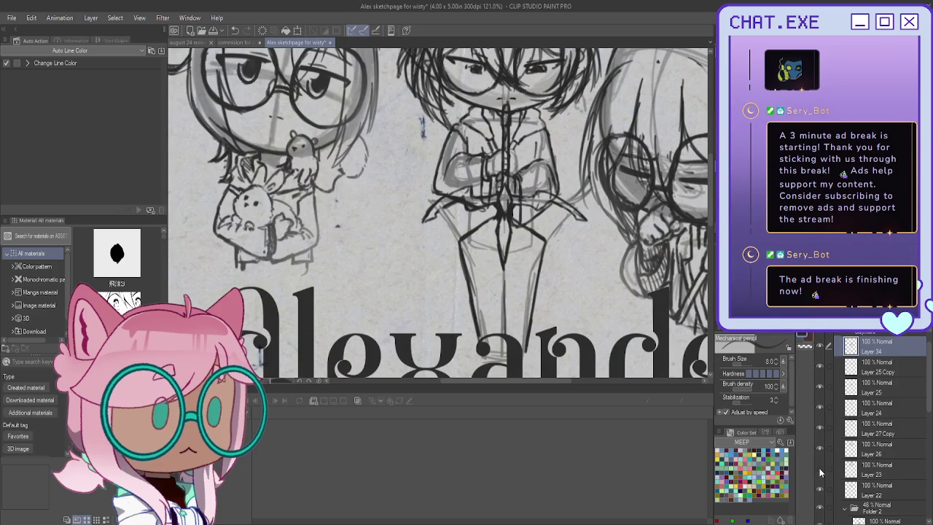
scroll(437, 212, up, 3)
scroll(437, 212, up, 1)
scroll(437, 212, up, 1)
scroll(438, 212, up, 1)
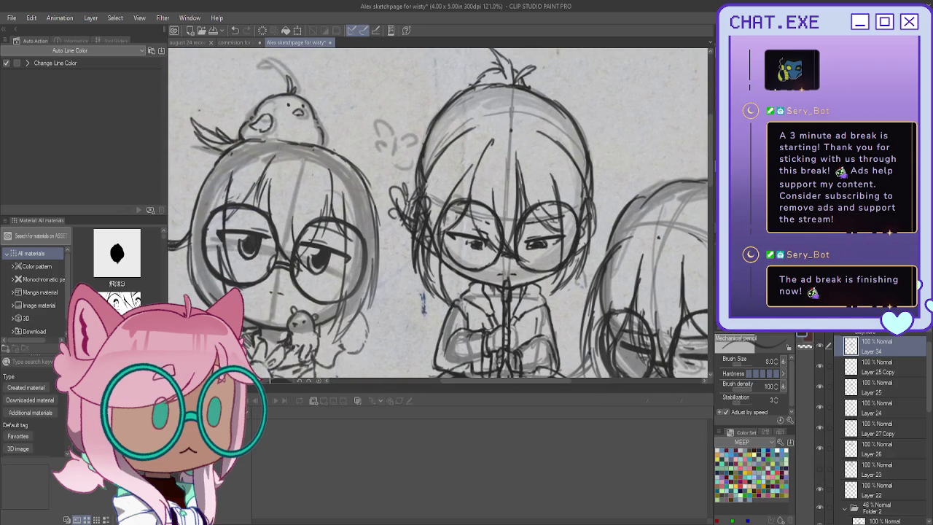
scroll(437, 212, down, 2)
scroll(438, 211, down, 2)
scroll(437, 211, down, 1)
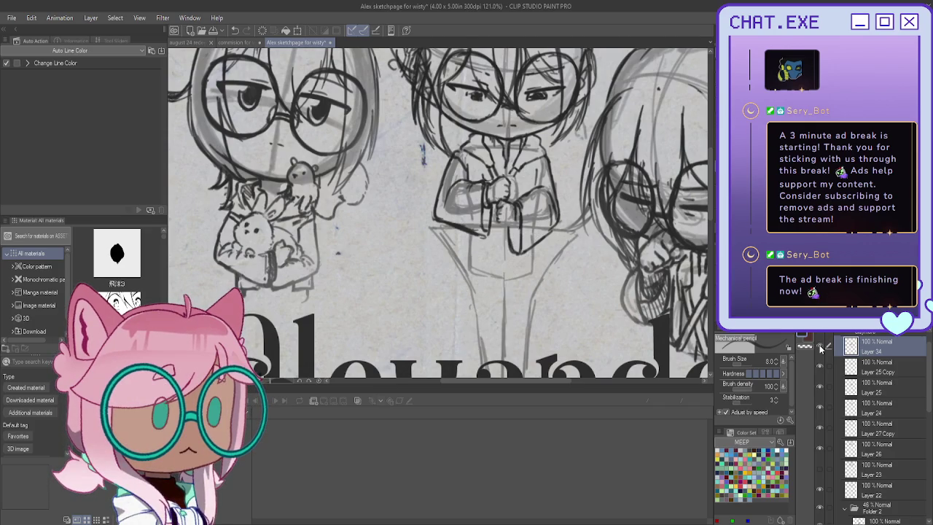
Step: Nudge the drawing into position with Move layer and duplicate Layer 34
key(k)
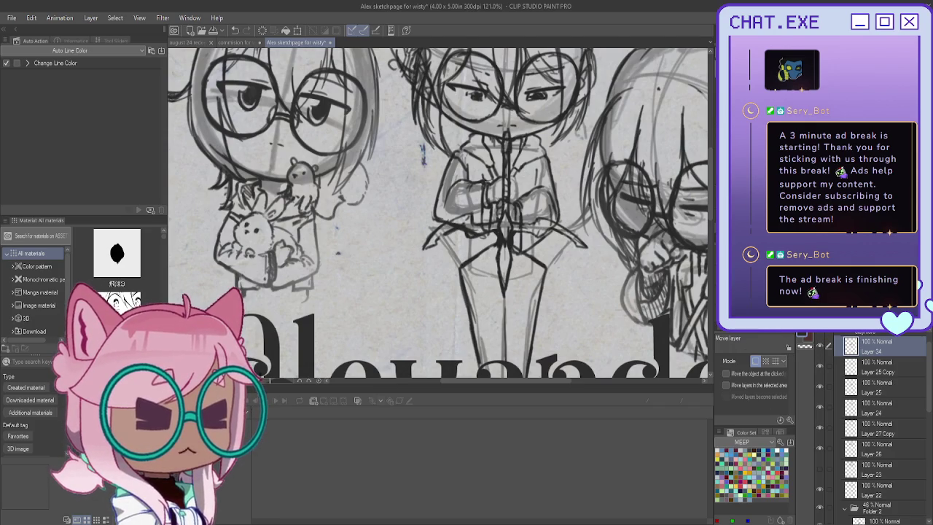
drag(409, 276, 398, 315)
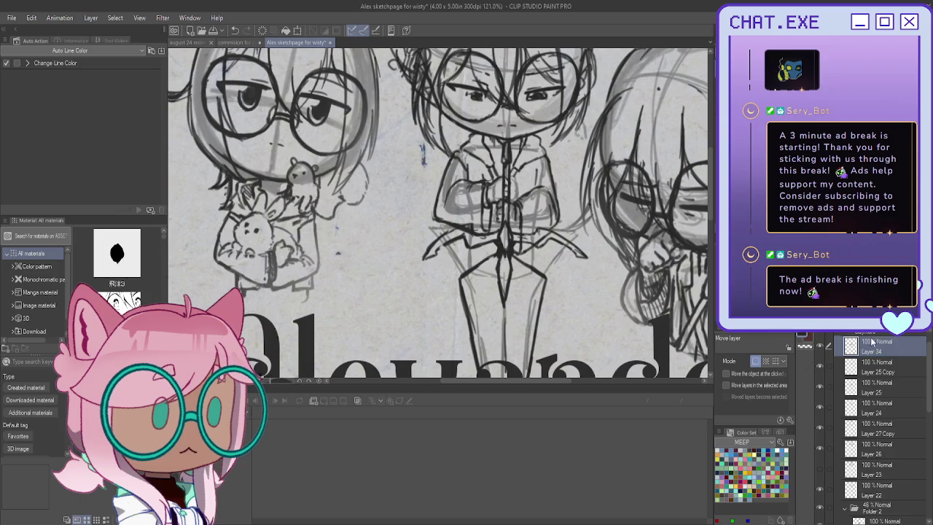
key(ctrl+j)
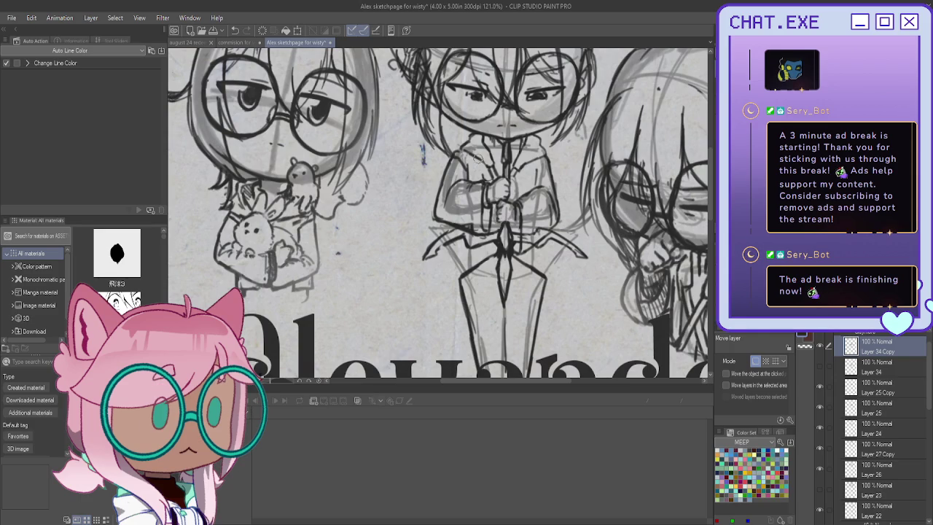
click(821, 388)
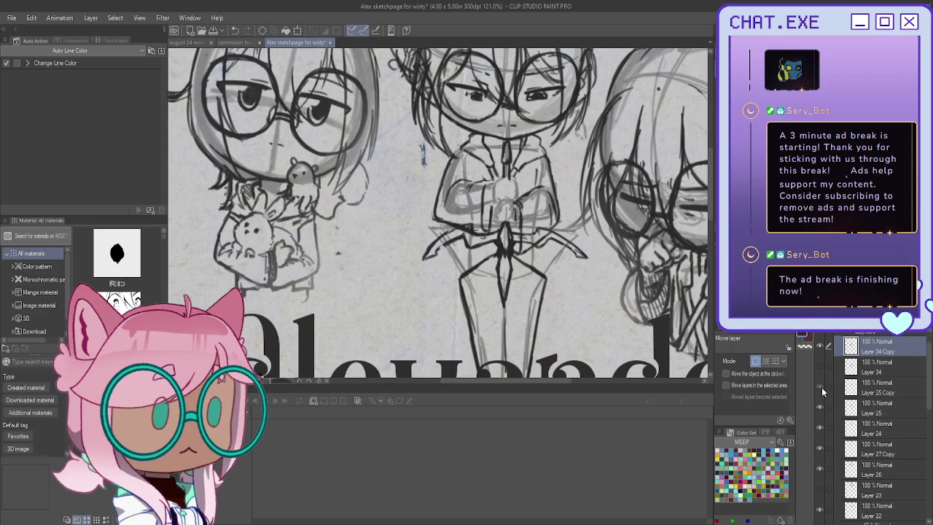
click(857, 386)
key(p)
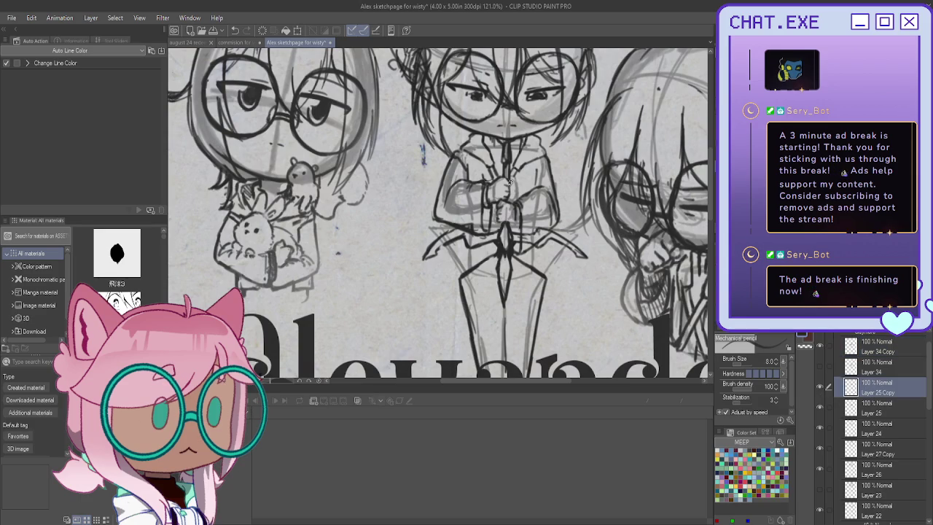
scroll(511, 224, up, 2)
scroll(511, 224, up, 1)
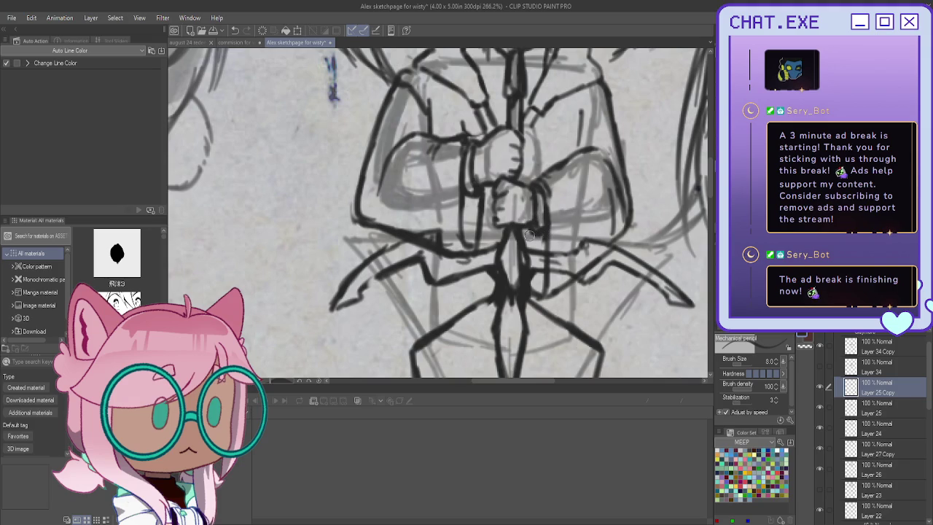
scroll(539, 232, down, 2)
scroll(435, 220, down, 1)
scroll(436, 221, down, 1)
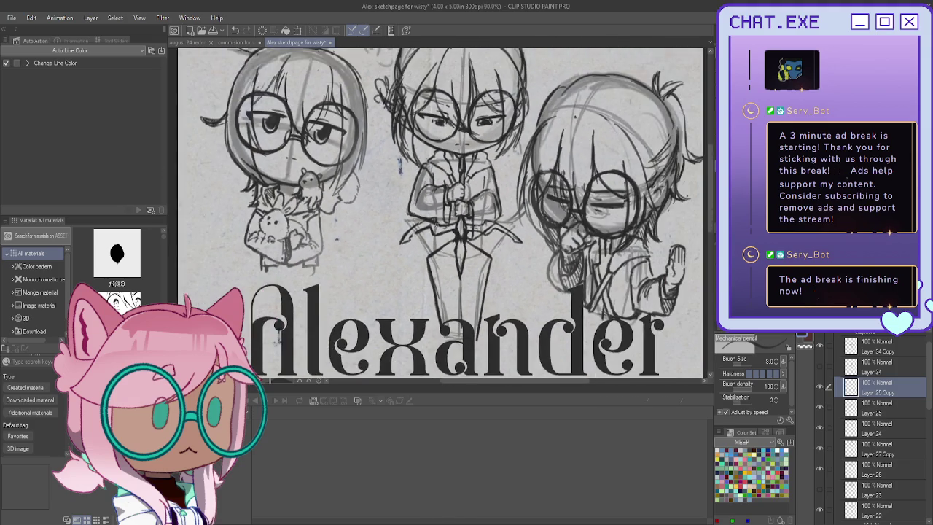
scroll(432, 224, up, 2)
scroll(429, 226, up, 1)
scroll(427, 228, up, 1)
drag(527, 251, 546, 298)
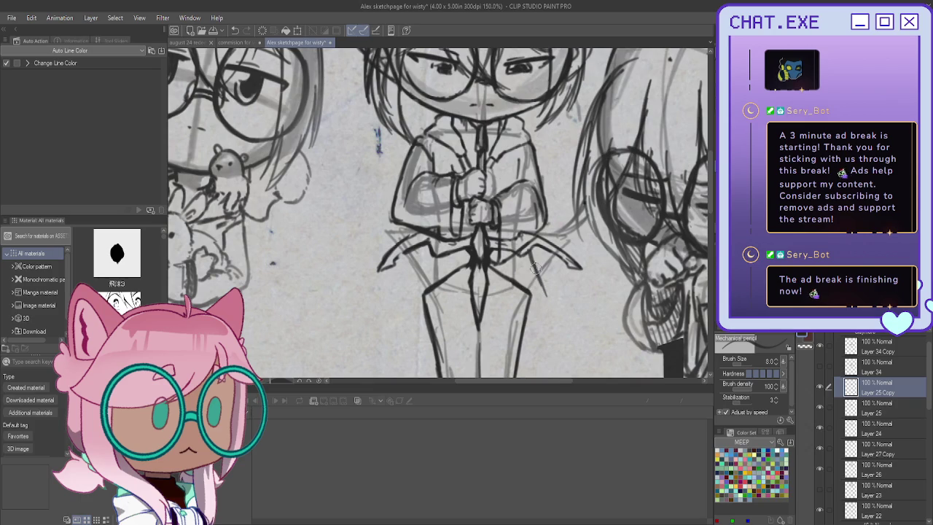
key(ctrl+z)
scroll(480, 216, down, 3)
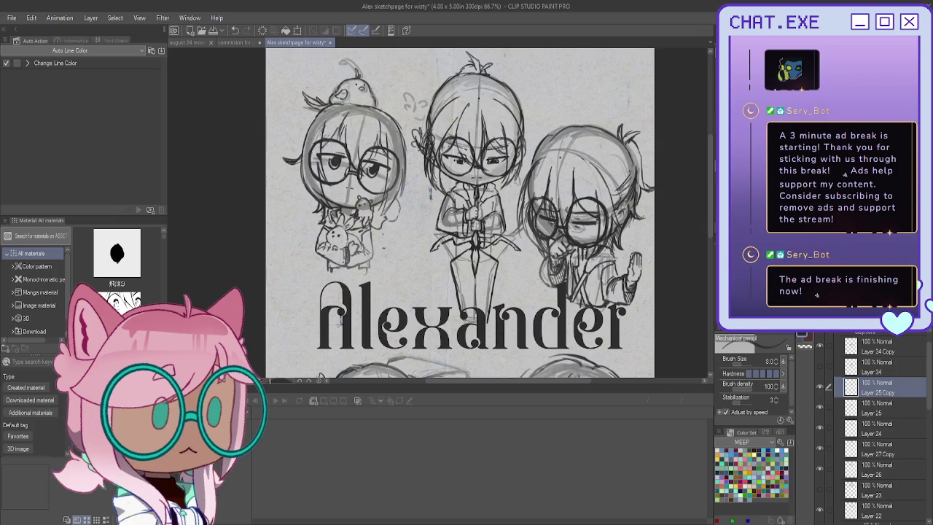
drag(466, 218, 525, 246)
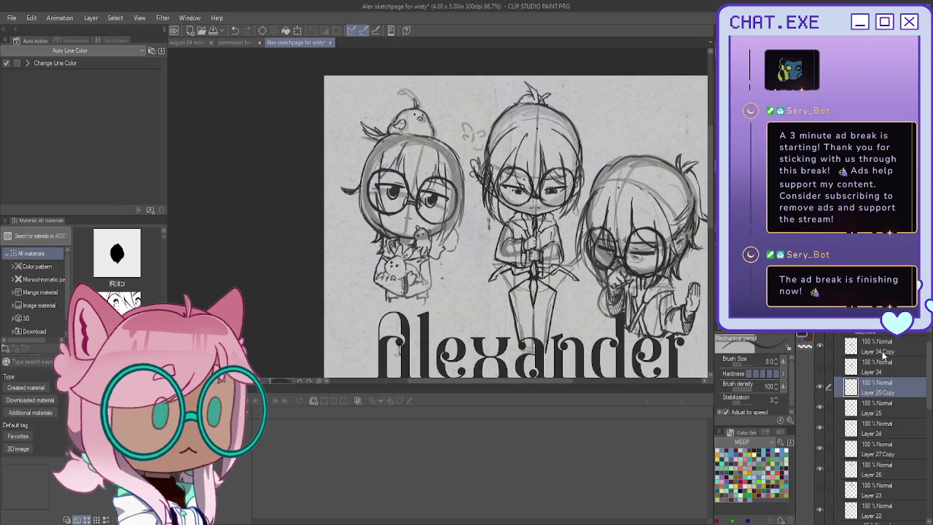
Step: Lower Folder 2's opacity to 21% and collapse its layers
scroll(853, 411, down, 1)
scroll(857, 413, down, 1)
scroll(858, 414, down, 2)
scroll(859, 414, down, 3)
scroll(859, 414, down, 2)
scroll(859, 414, down, 2)
scroll(859, 414, down, 2)
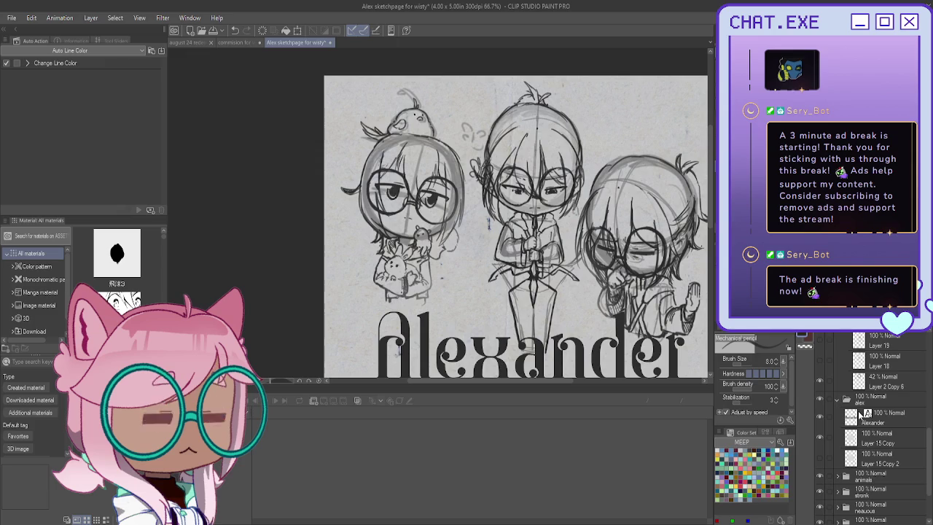
scroll(860, 413, up, 3)
scroll(860, 413, up, 3)
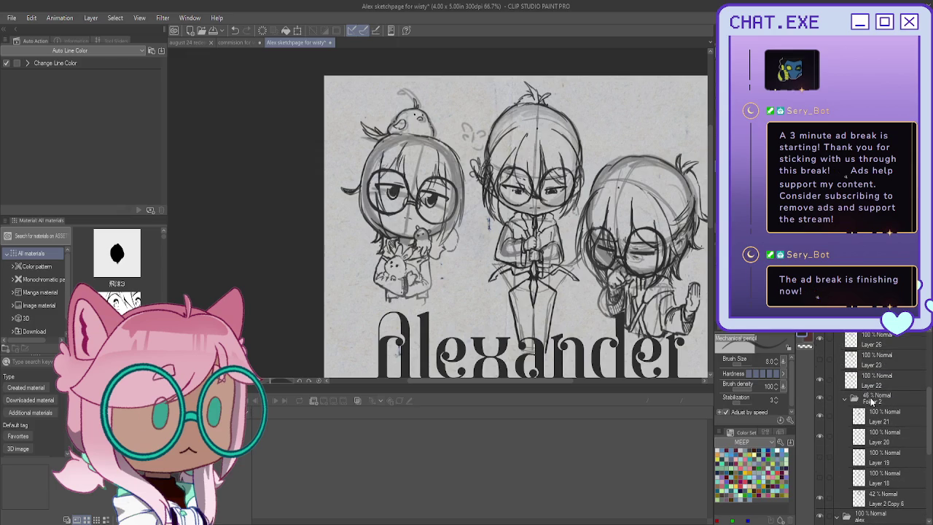
click(873, 401)
drag(853, 321, 831, 321)
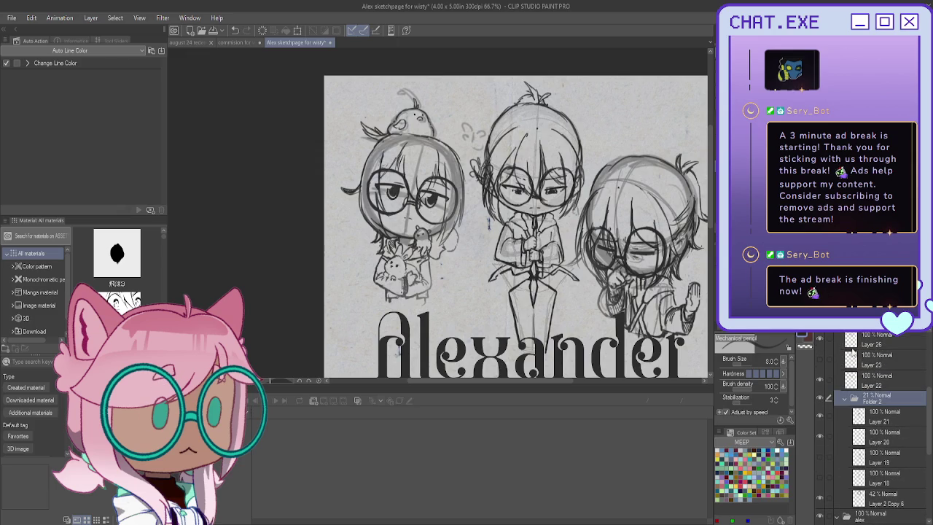
click(843, 399)
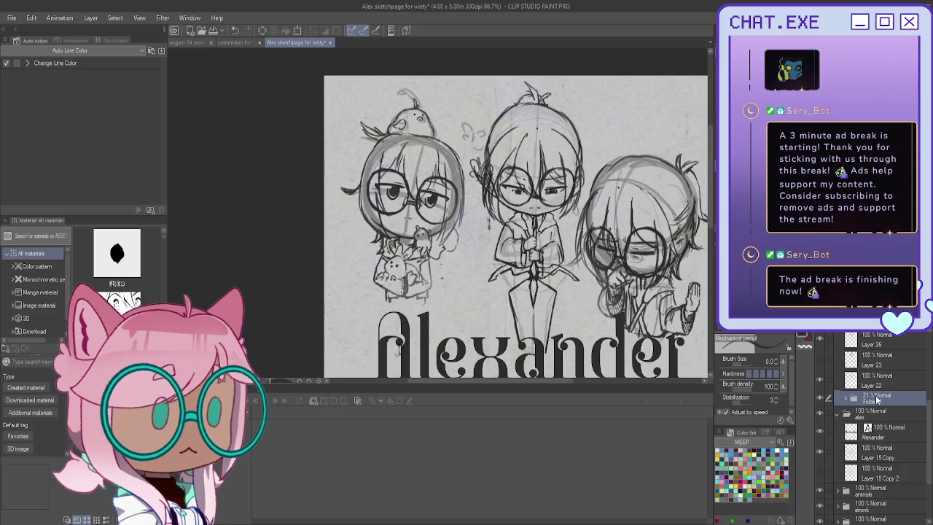
Step: Create Folder 3, move Folder 2 out above it, and add a new Layer 35 inside
key(ctrl+g)
click(877, 415)
drag(878, 412, 880, 394)
click(887, 416)
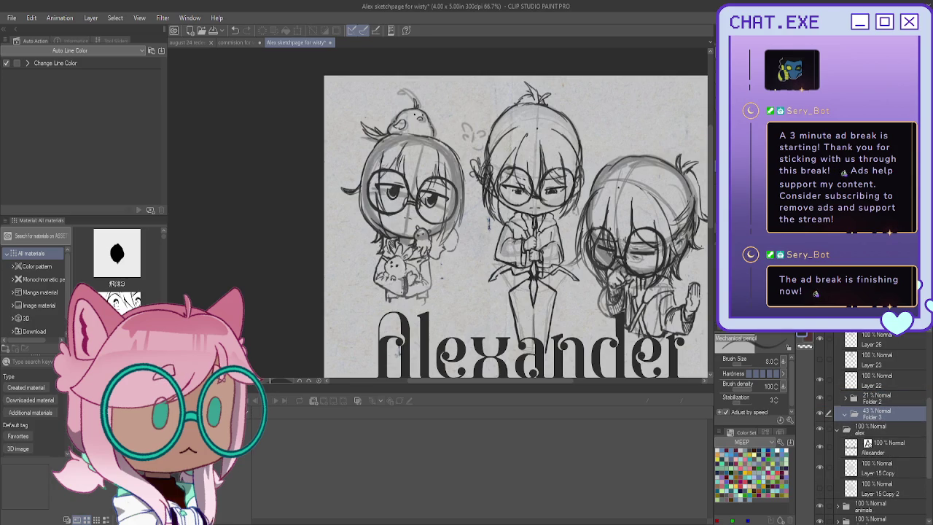
key(ctrl+shift+n)
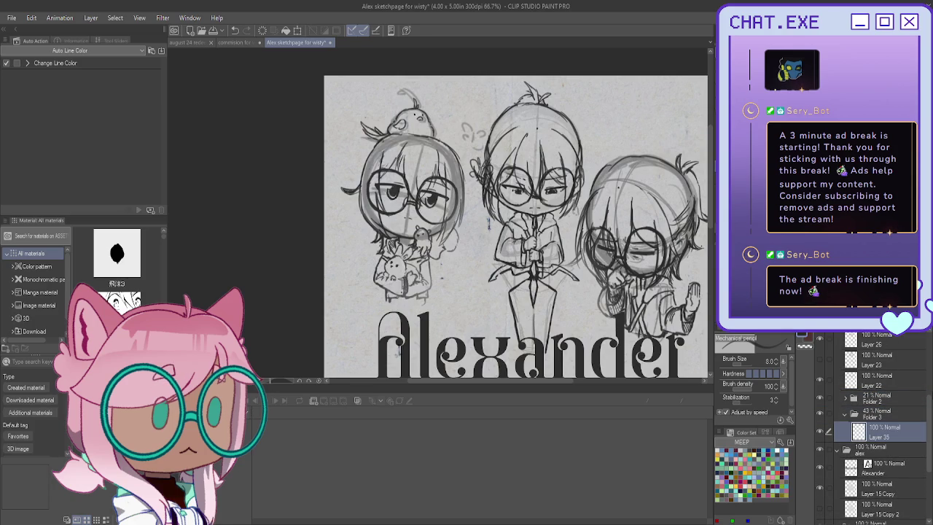
Step: Make Layer 35 active, zoom in on the middle chibi, and pick a pencil
click(900, 415)
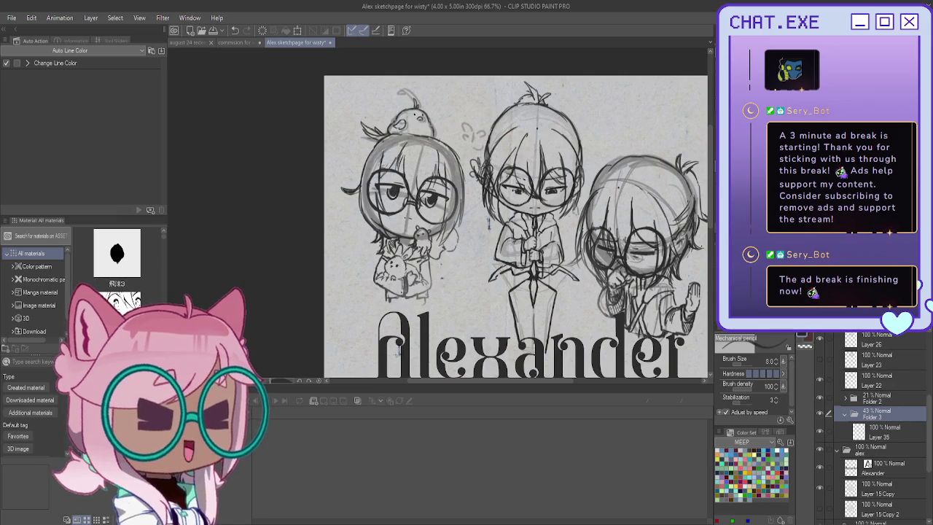
drag(503, 218, 474, 191)
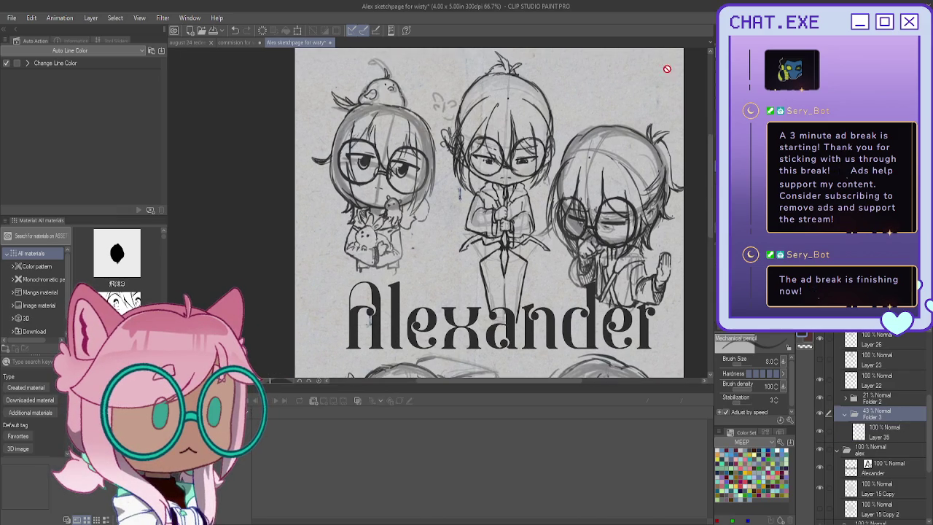
click(860, 433)
key(ctrl+plus)
key(ctrl+plus)
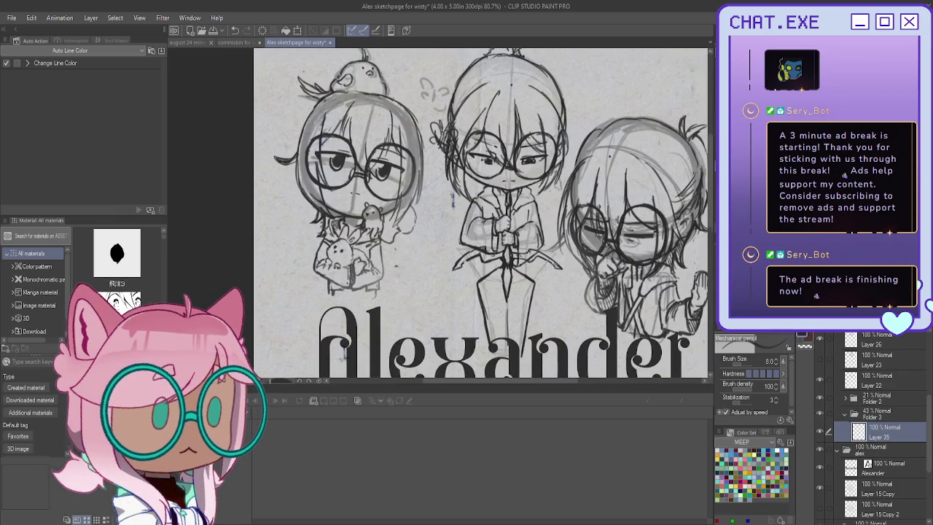
key(p)
key(ctrl+plus)
key(ctrl+plus)
key(ctrl+plus)
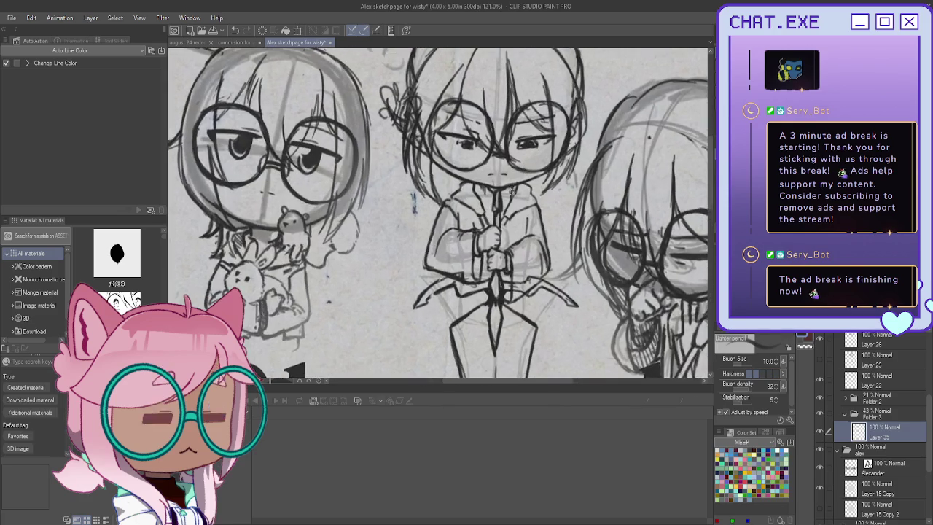
Step: Shade the middle chibi's hair with dark pencil strokes along its right side
scroll(512, 190, down, 2)
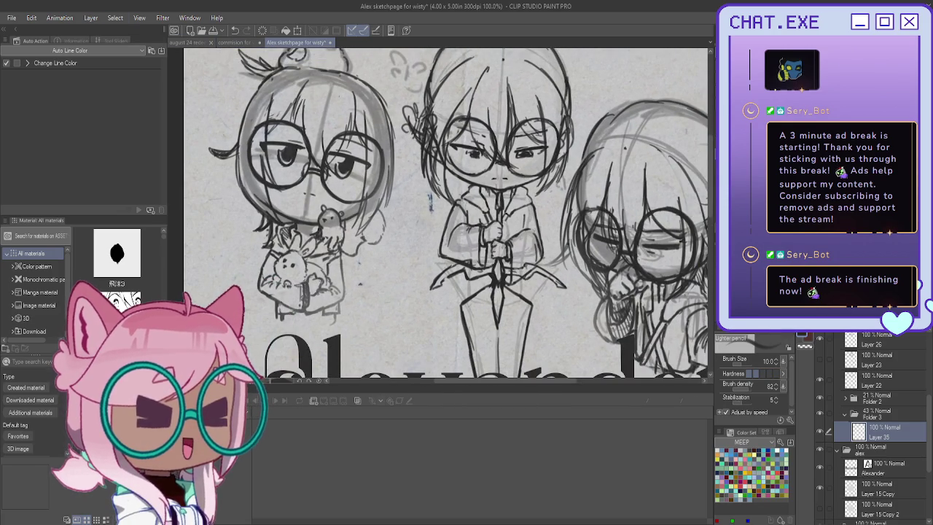
scroll(875, 430, down, 5)
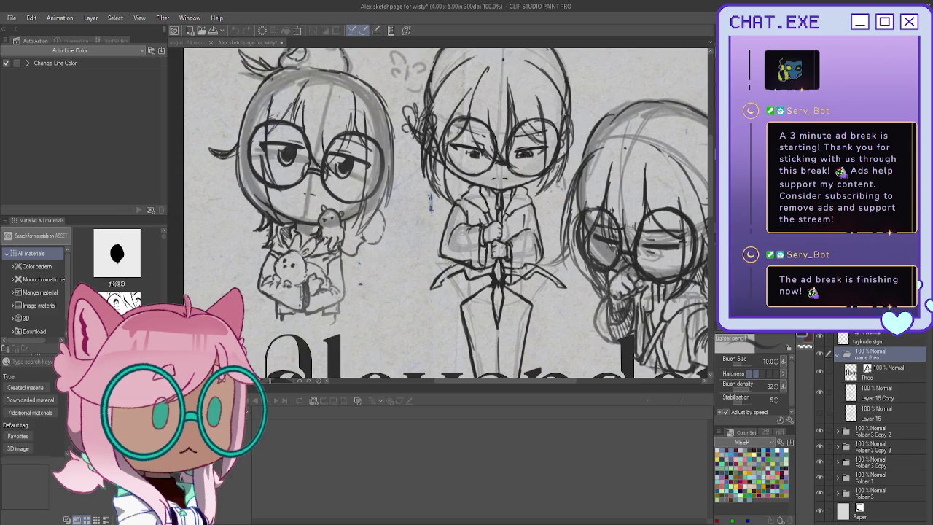
scroll(492, 303, down, 2)
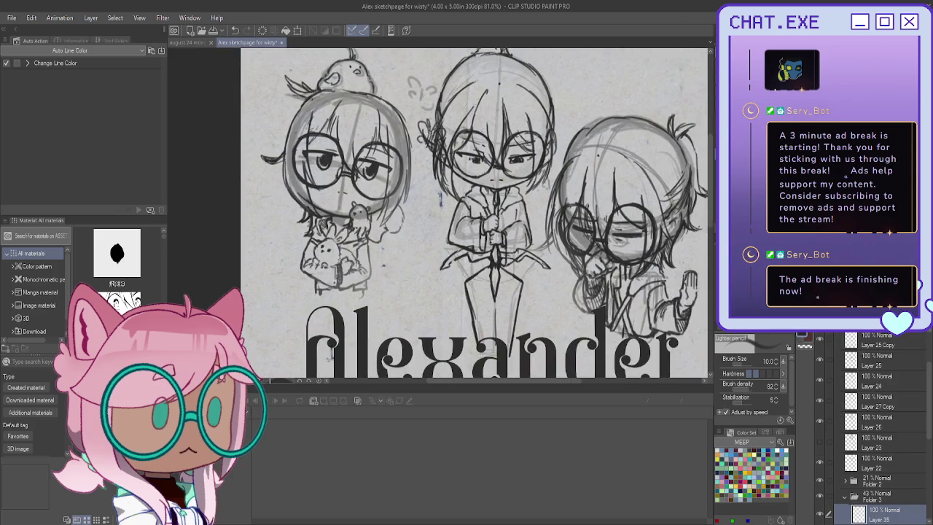
scroll(492, 303, up, 3)
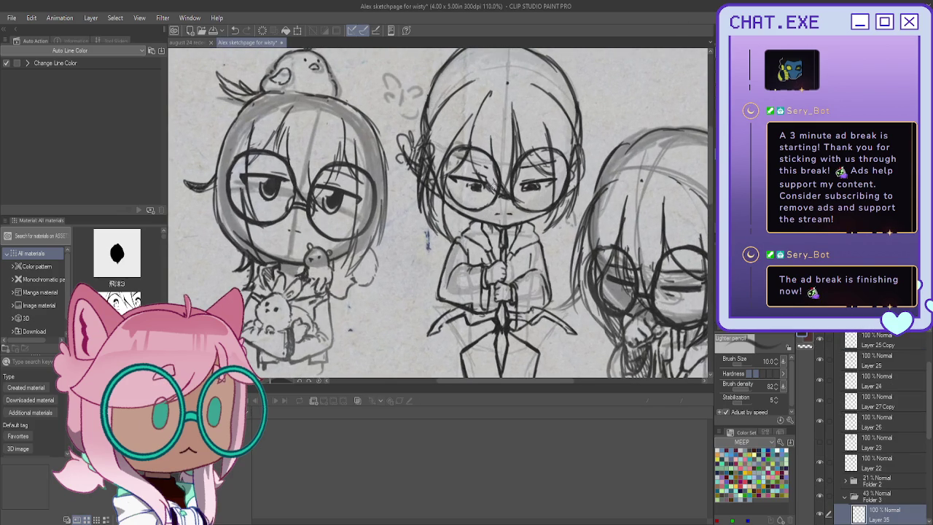
scroll(492, 218, down, 1)
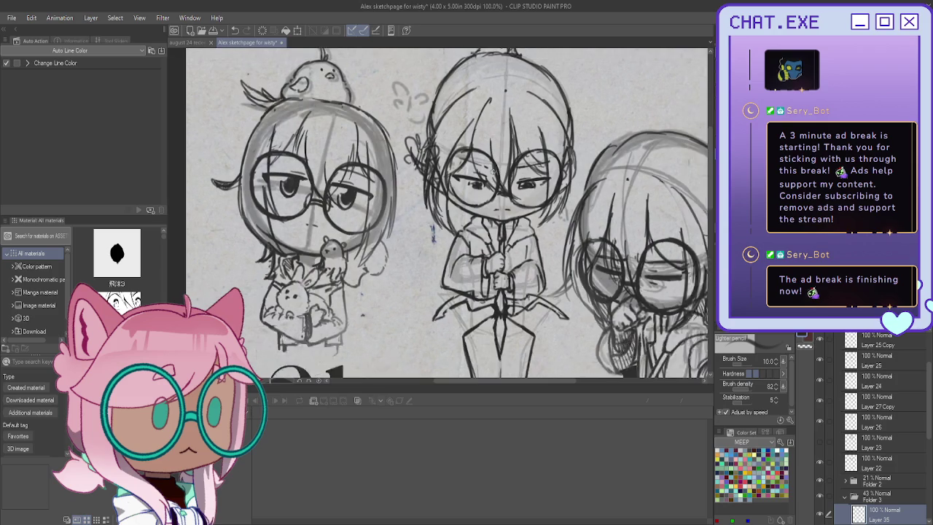
scroll(492, 219, down, 1)
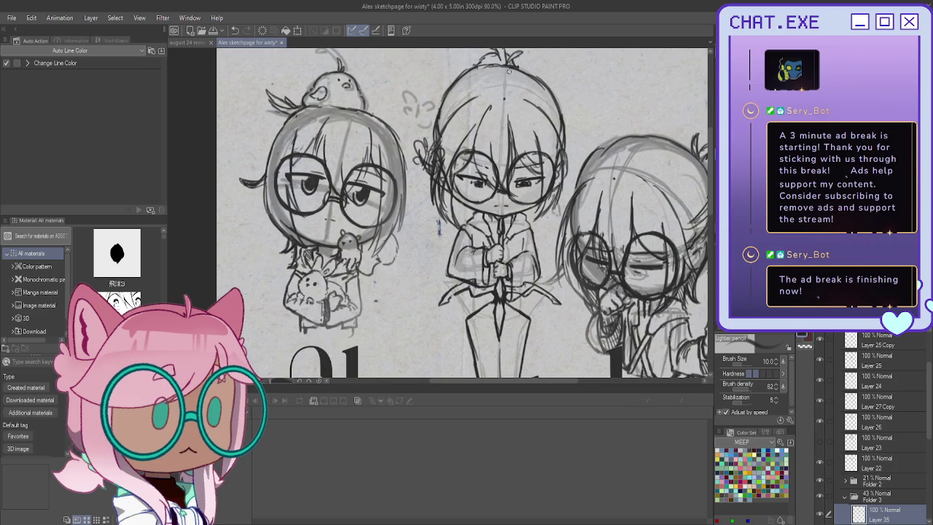
drag(529, 76, 560, 128)
drag(548, 92, 561, 153)
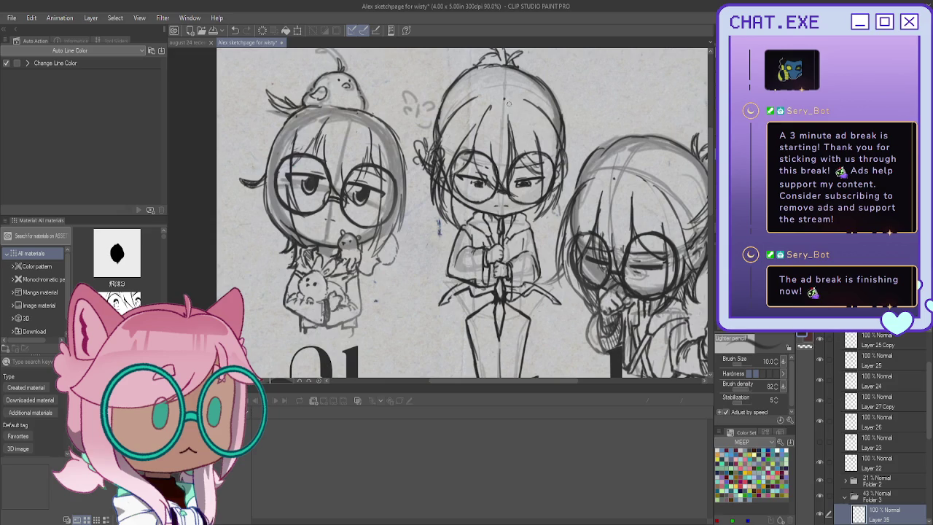
mouse_move(514, 115)
mouse_down()
mouse_move(524, 142)
mouse_move(522, 129)
mouse_move(534, 137)
mouse_up()
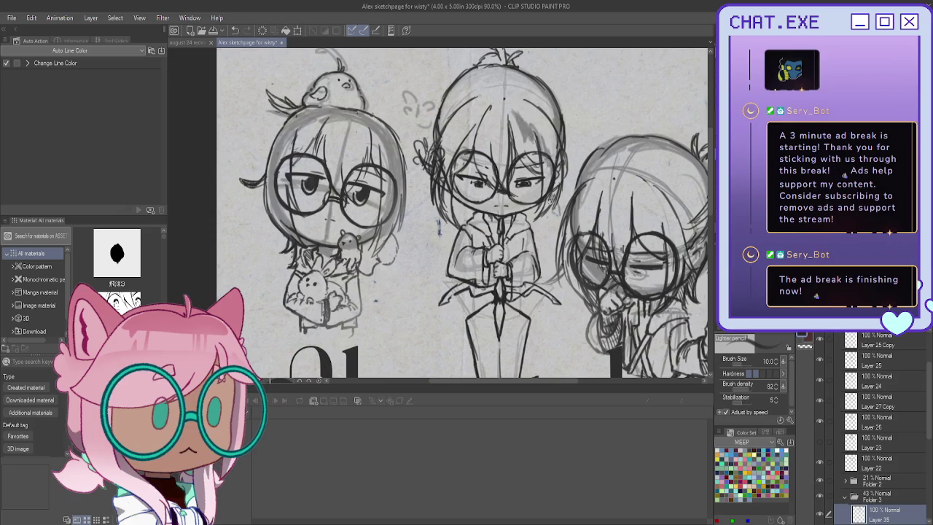
drag(552, 200, 559, 167)
drag(563, 191, 560, 172)
drag(550, 95, 552, 153)
mouse_move(535, 79)
mouse_down()
mouse_move(547, 143)
mouse_move(534, 111)
mouse_move(535, 129)
mouse_up()
mouse_move(510, 67)
mouse_down()
mouse_move(527, 126)
mouse_move(515, 107)
mouse_up()
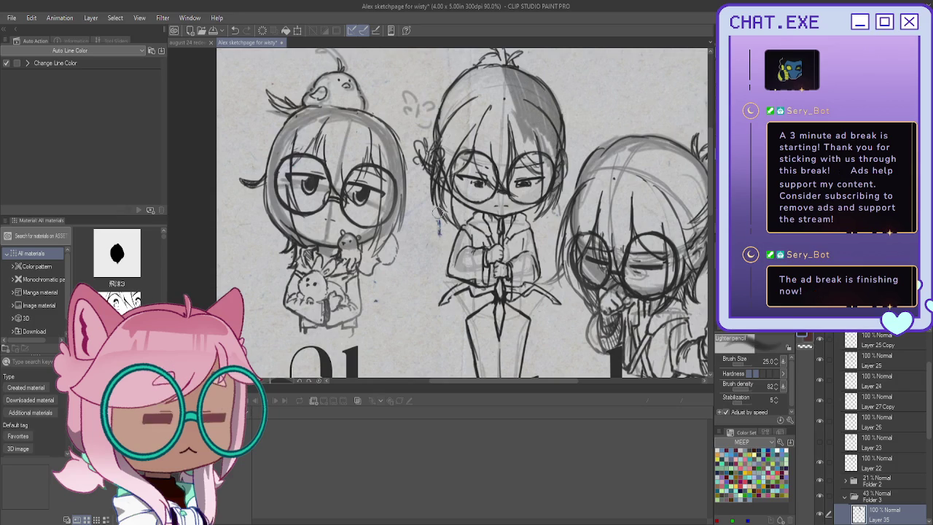
Step: Lay broad grey shading across the hair at brush size 25, including the left side
drag(505, 65, 525, 98)
drag(535, 84, 550, 111)
mouse_move(495, 51)
mouse_down()
mouse_move(504, 70)
mouse_move(477, 80)
mouse_up()
drag(545, 138, 553, 160)
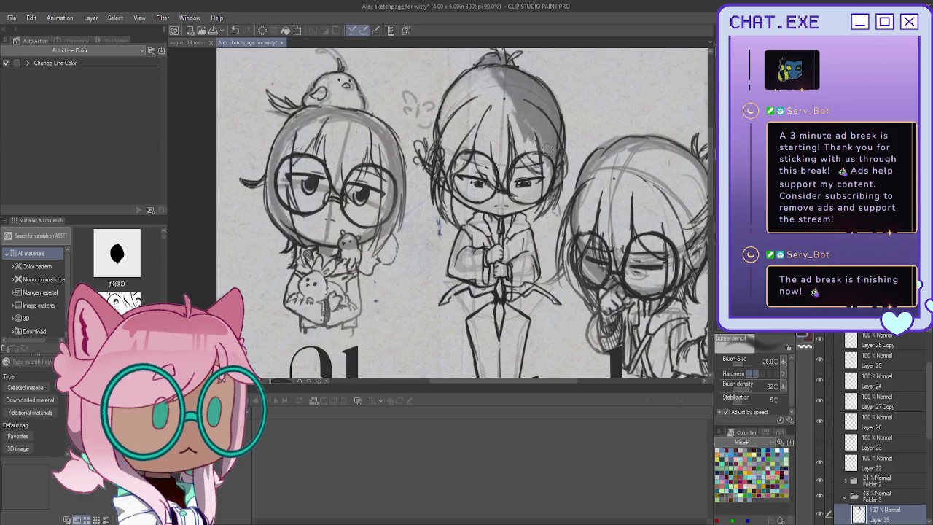
mouse_move(495, 111)
mouse_down()
mouse_move(488, 125)
mouse_move(503, 99)
mouse_move(524, 133)
mouse_move(485, 64)
mouse_move(480, 77)
mouse_up()
mouse_move(493, 109)
mouse_down()
mouse_move(471, 72)
mouse_move(463, 73)
mouse_up()
mouse_move(472, 124)
mouse_down()
mouse_move(452, 100)
mouse_move(474, 64)
mouse_move(455, 109)
mouse_up()
mouse_move(464, 144)
mouse_down()
mouse_move(437, 123)
mouse_move(440, 101)
mouse_up()
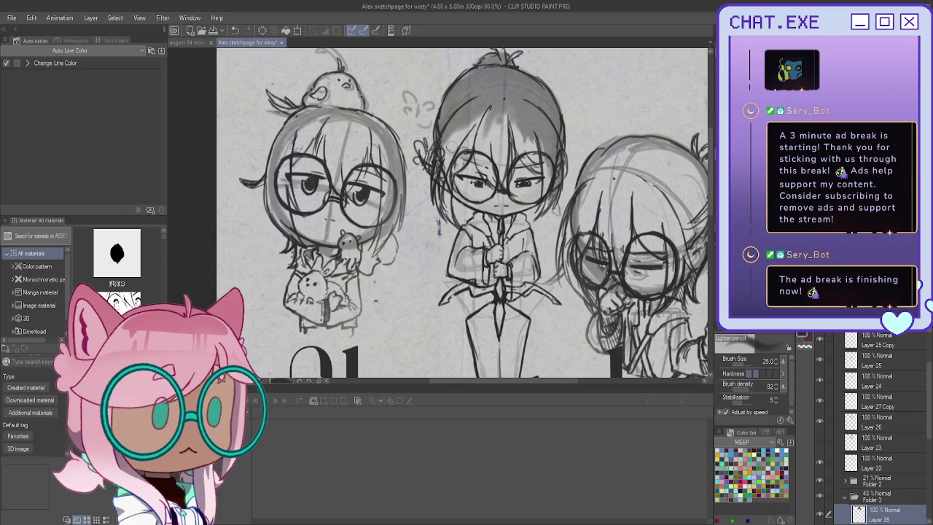
mouse_move(449, 153)
mouse_down()
mouse_move(461, 131)
mouse_move(474, 130)
mouse_move(458, 150)
mouse_up()
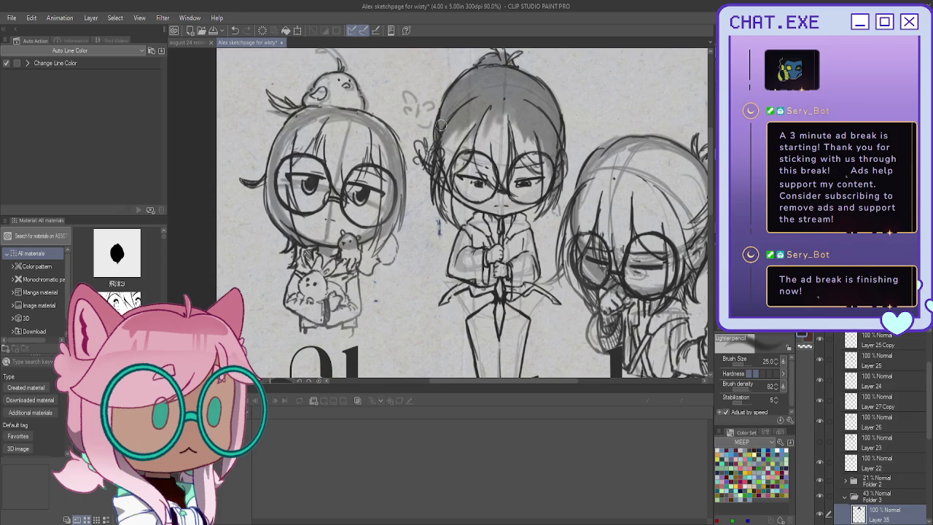
drag(489, 219, 514, 217)
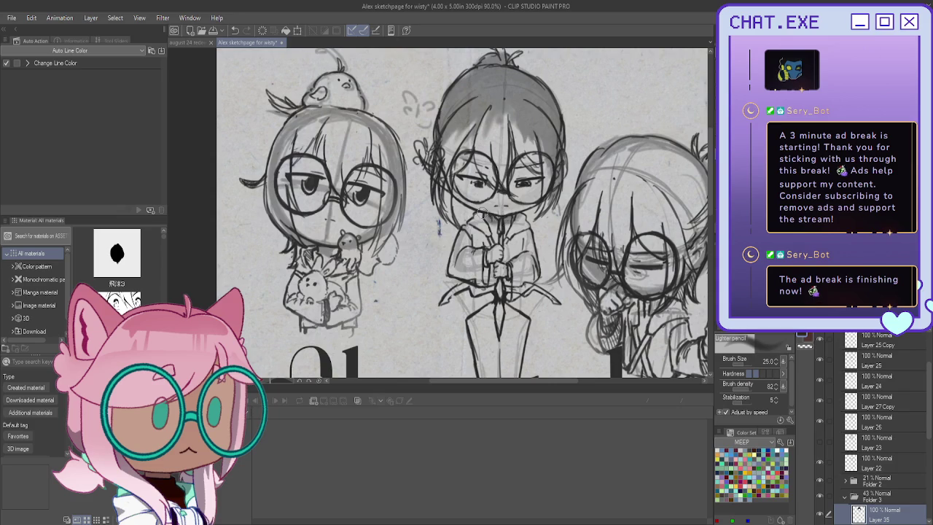
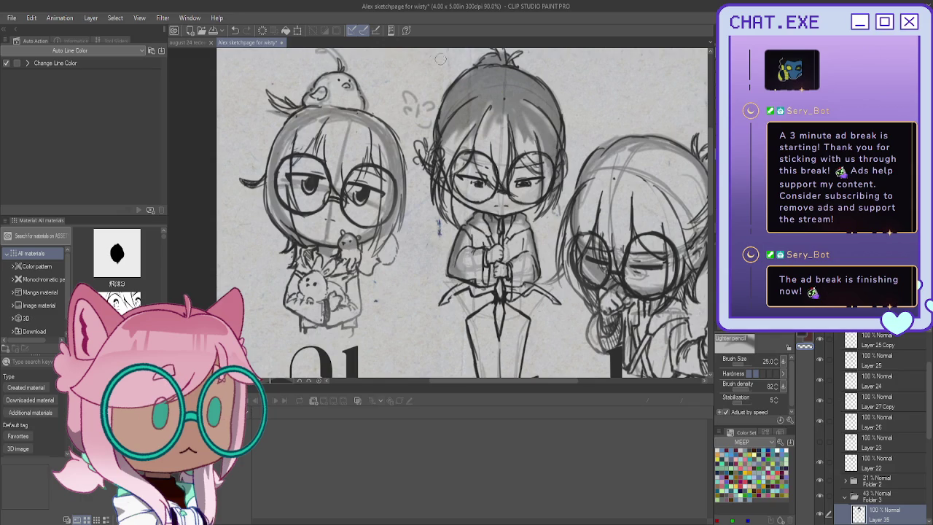
Step: Zoom the page out to 60% and switch to the Soft airbrush in Darken blending
scroll(474, 182, down, 3)
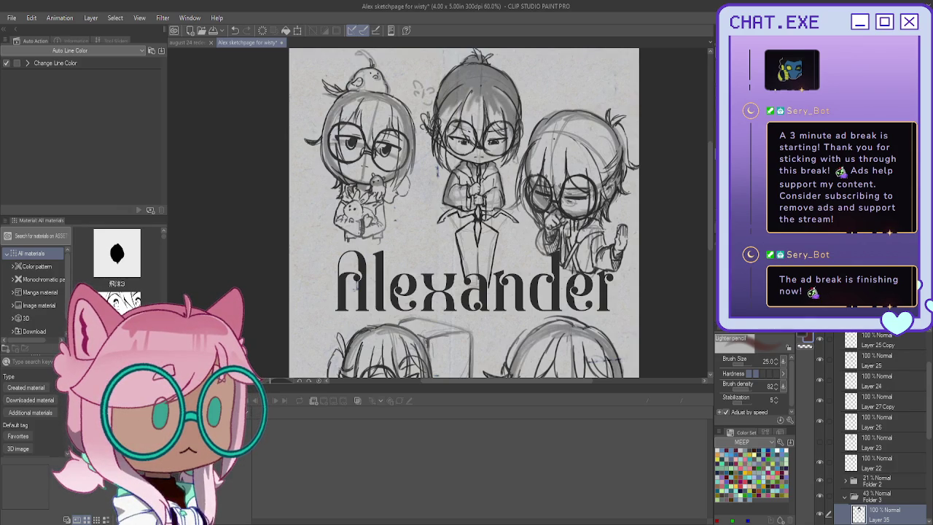
key(ctrl+z)
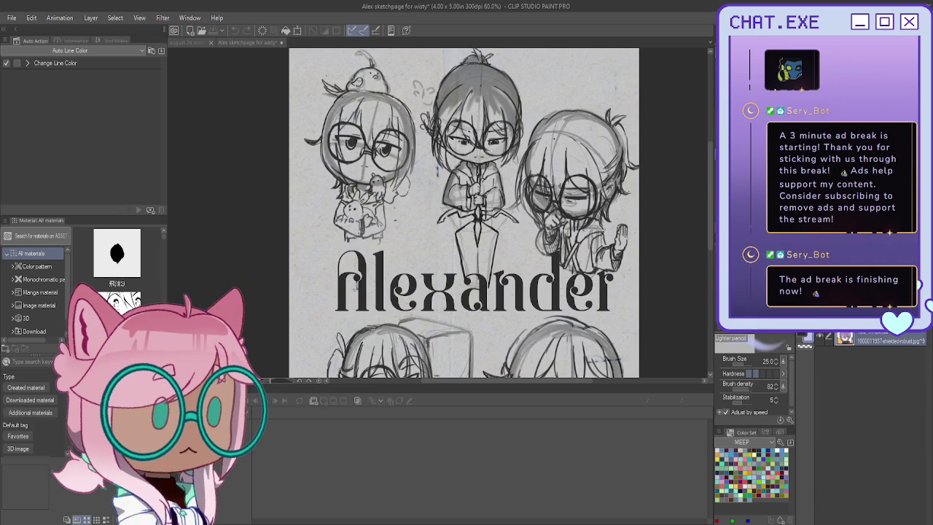
key(b)
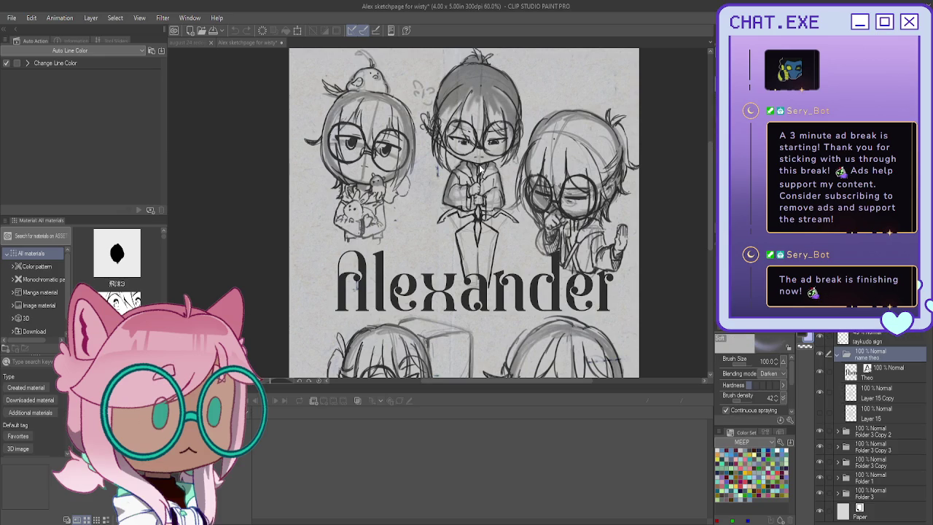
Step: Airbrush lavender shading on the middle chibi's face and legs at brush size 30
scroll(479, 166, up, 2)
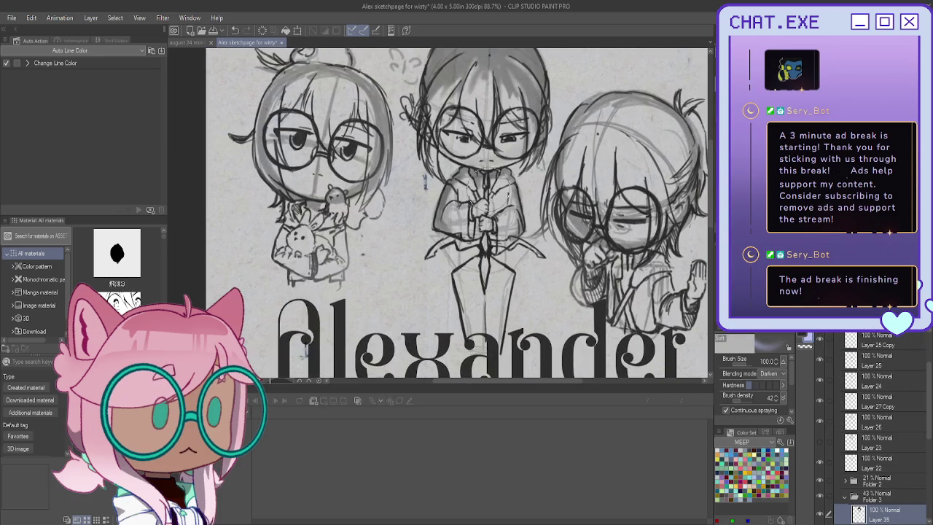
drag(447, 146, 492, 175)
key(bracketleft)
key(bracketleft)
key(bracketleft)
drag(495, 262, 470, 313)
Step: Trial Layer 35 and Folder 3 opacity changes, undo them, and add a new layer
scroll(865, 477, down, 1)
scroll(865, 477, down, 2)
scroll(865, 477, down, 2)
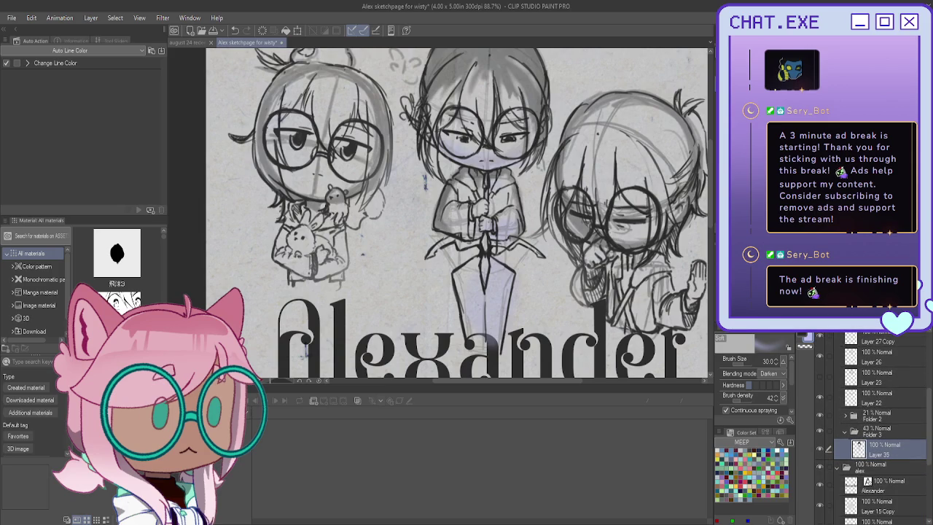
drag(920, 325, 874, 325)
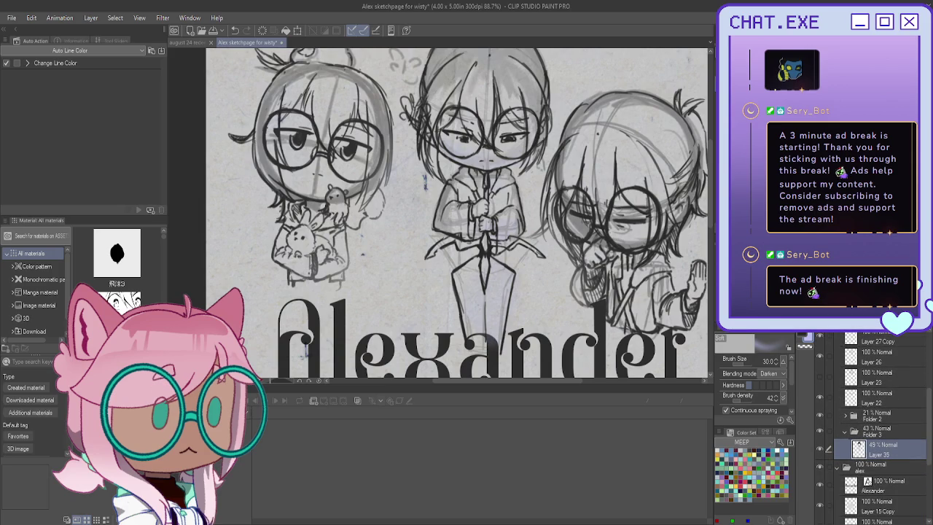
click(878, 432)
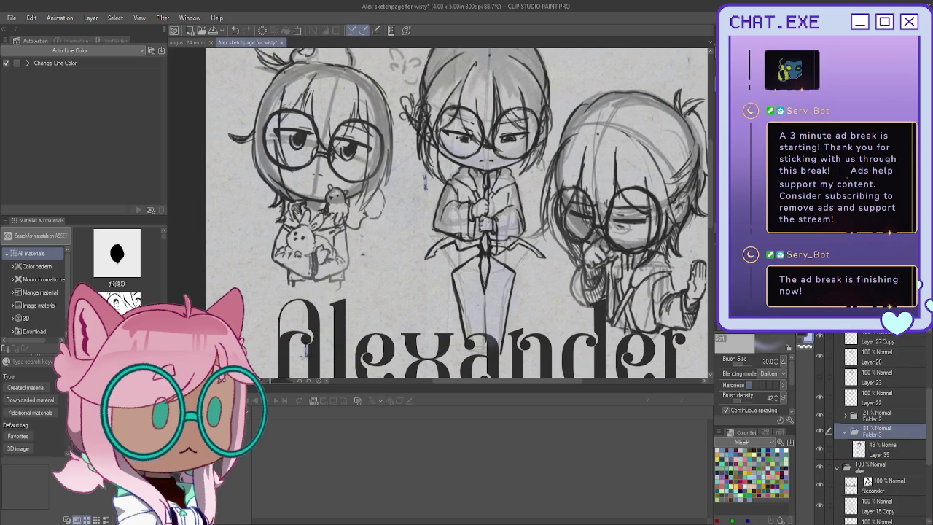
drag(869, 325, 915, 325)
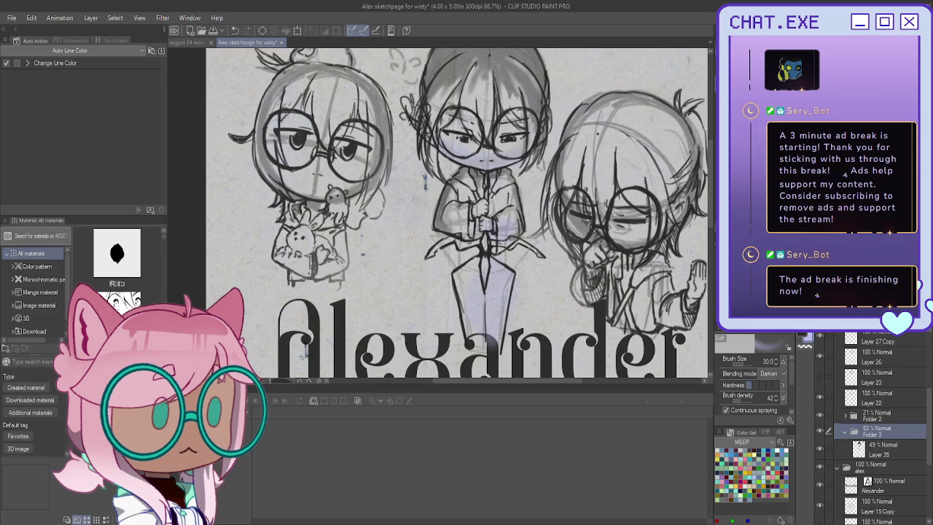
key(ctrl+z)
key(ctrl+z)
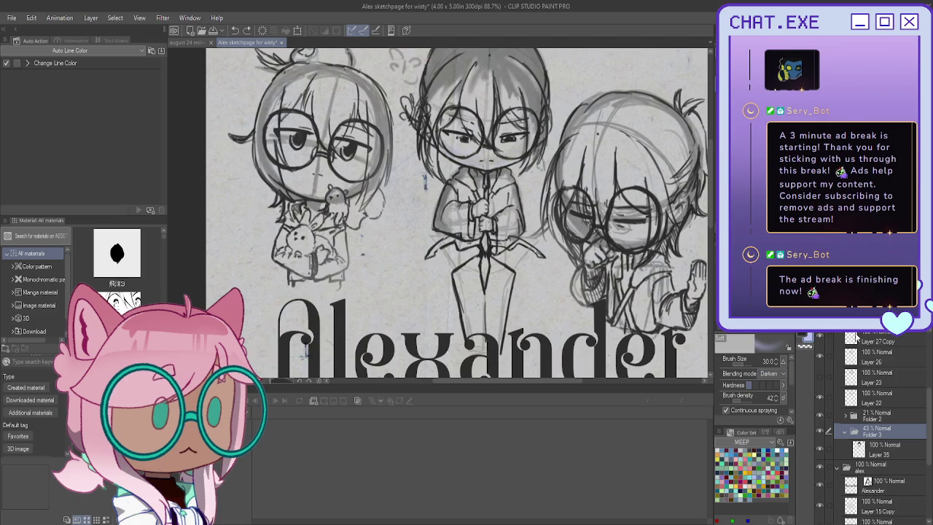
key(ctrl+shift+n)
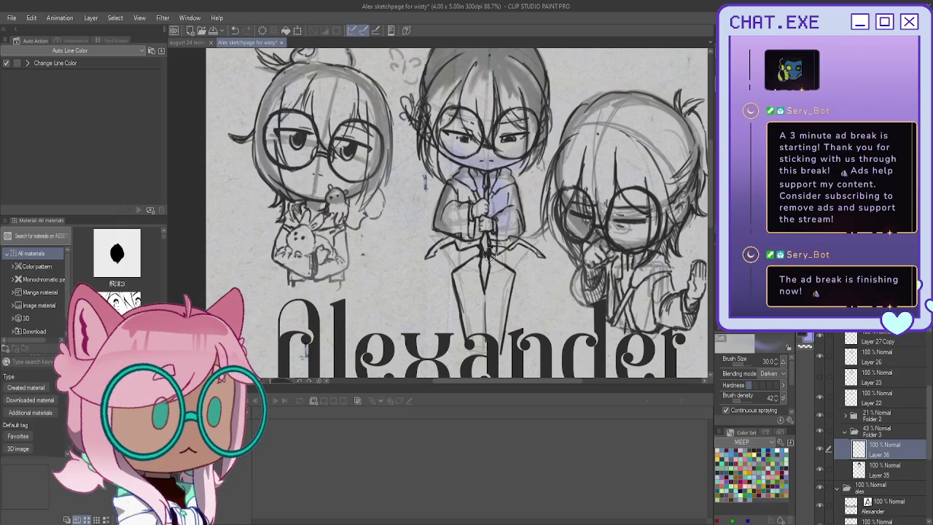
Step: Spray a soft purple tint over the middle figure's legs on Layer 36
mouse_move(492, 259)
mouse_down()
mouse_move(457, 285)
mouse_move(447, 275)
mouse_up()
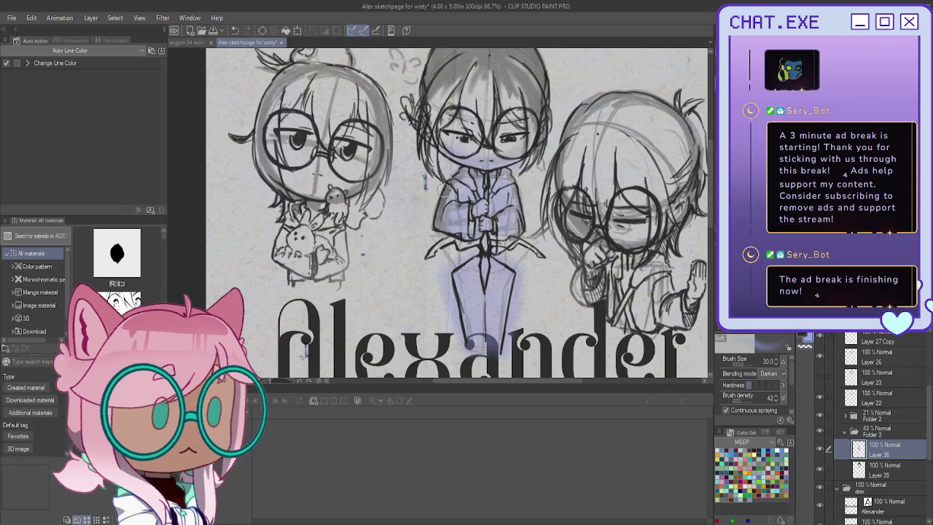
scroll(453, 226, down, 1)
scroll(454, 230, down, 2)
scroll(454, 234, up, 1)
scroll(445, 179, up, 1)
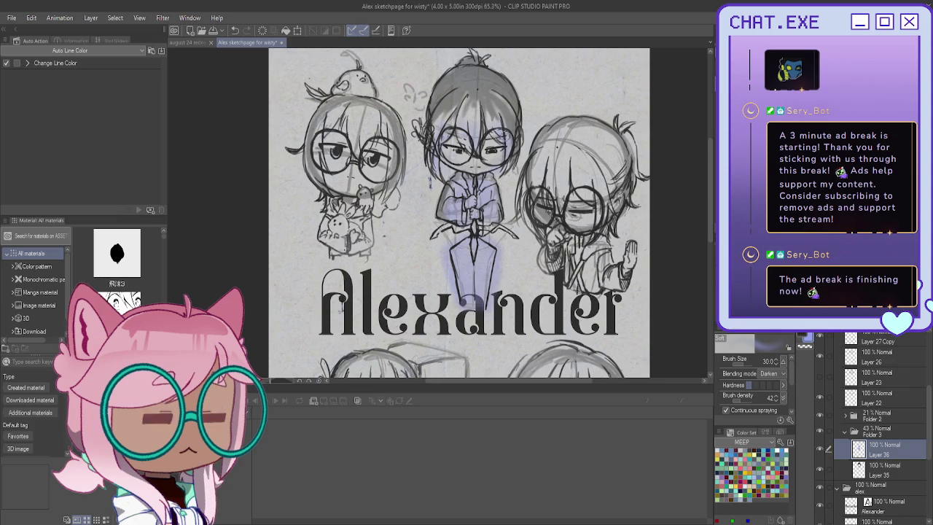
Step: Set opacities: Layer 35 to 48%, Folder 3 to 71%, Layer 36 to 57%
scroll(432, 186, down, 2)
scroll(430, 183, down, 1)
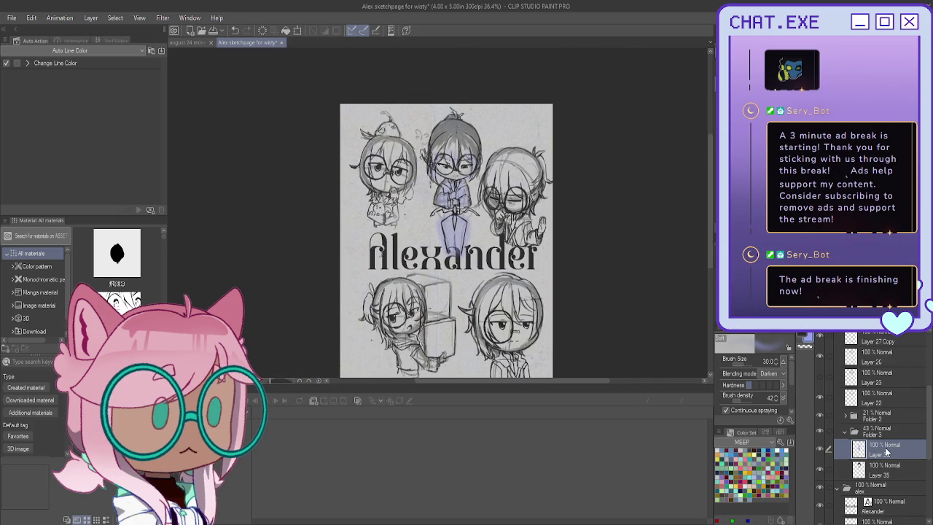
click(891, 470)
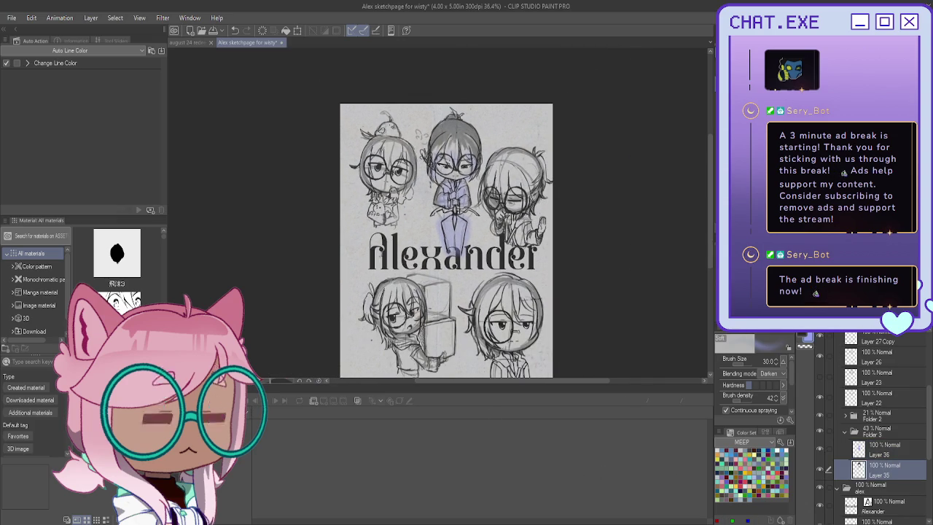
drag(912, 335, 885, 336)
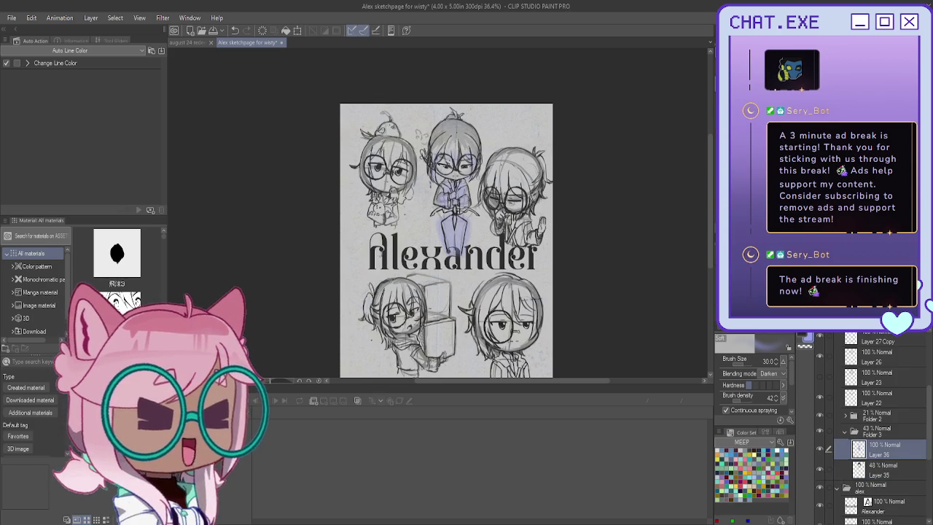
click(890, 430)
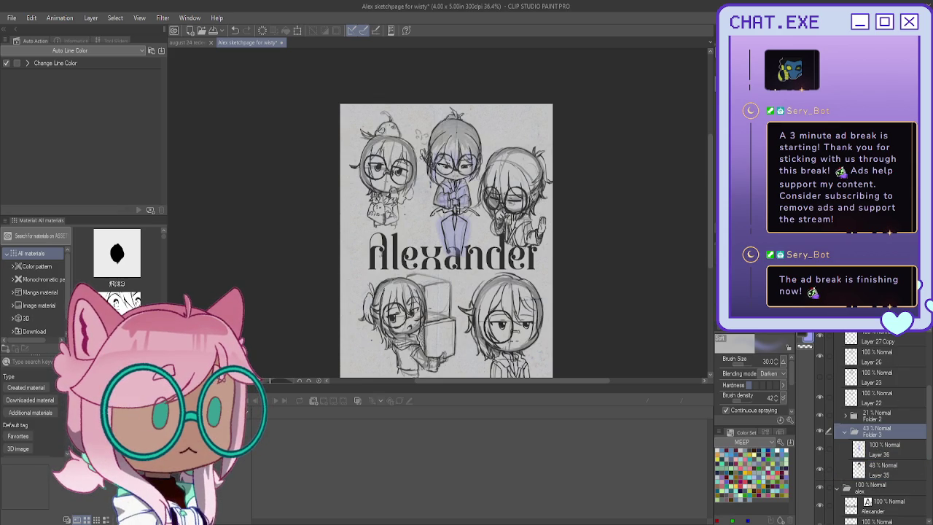
drag(886, 336, 904, 335)
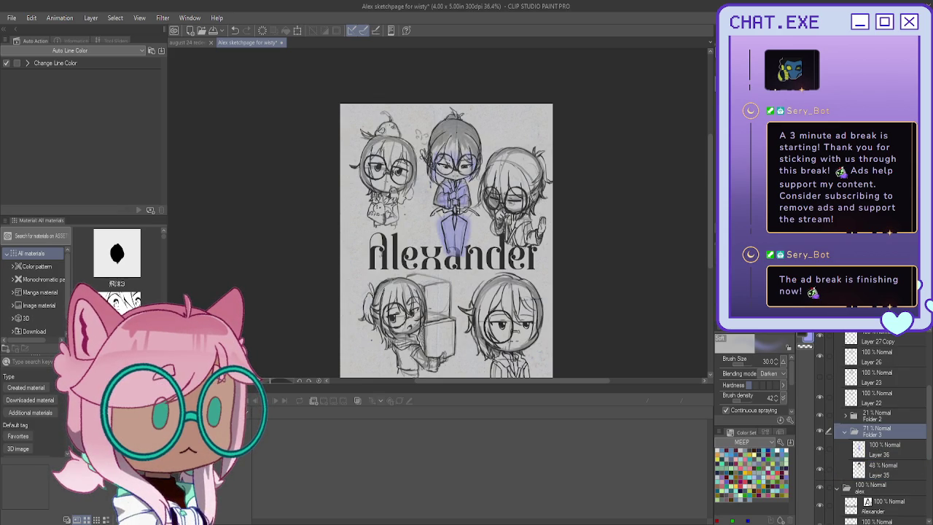
click(885, 447)
drag(915, 336, 901, 335)
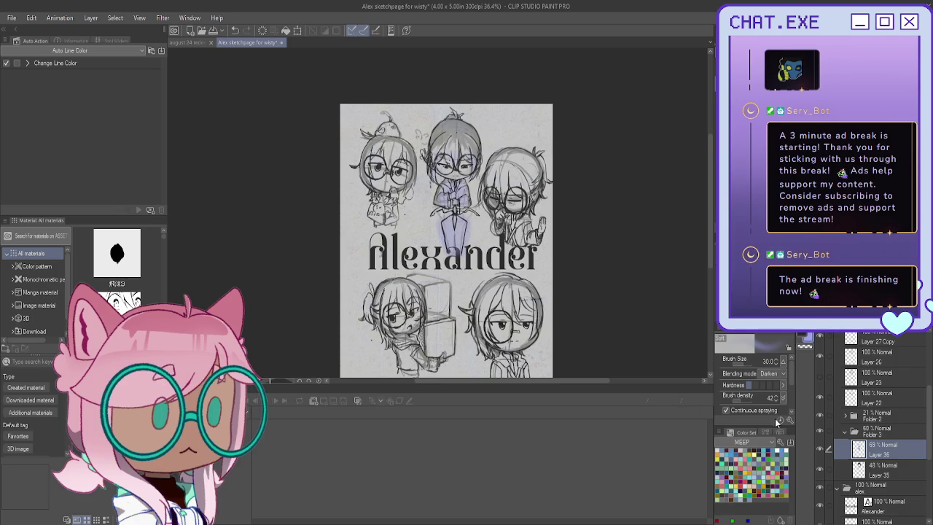
Step: Collapse Folder 3 and the claymore folder, and move the Alexander layer above claymore
click(845, 431)
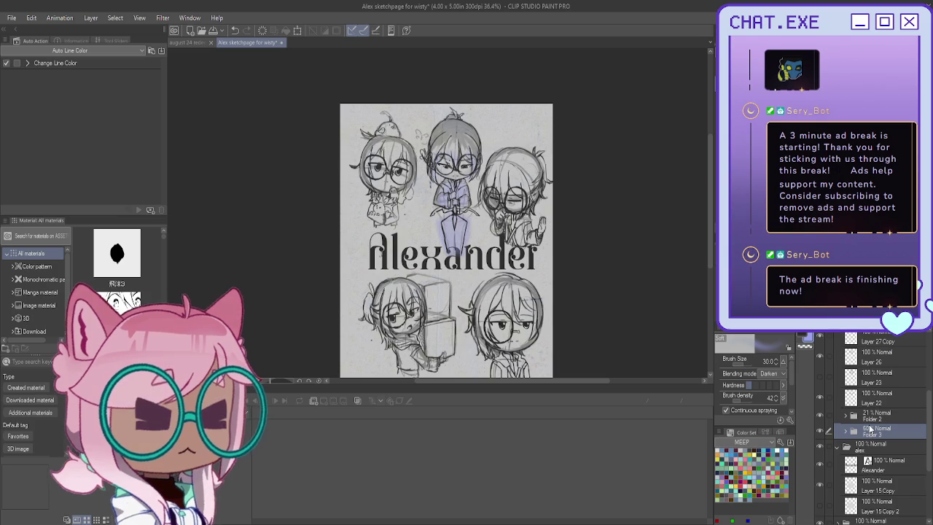
scroll(860, 415, up, 3)
scroll(850, 394, up, 3)
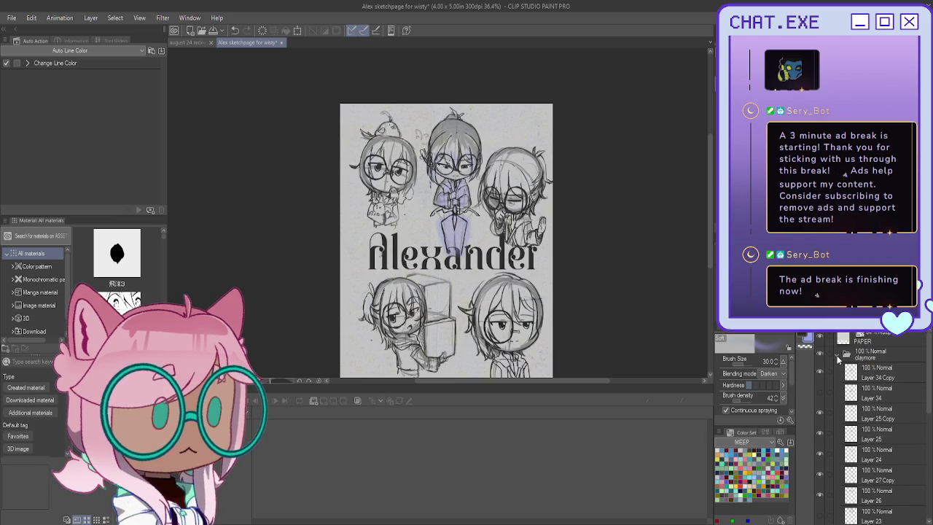
click(837, 353)
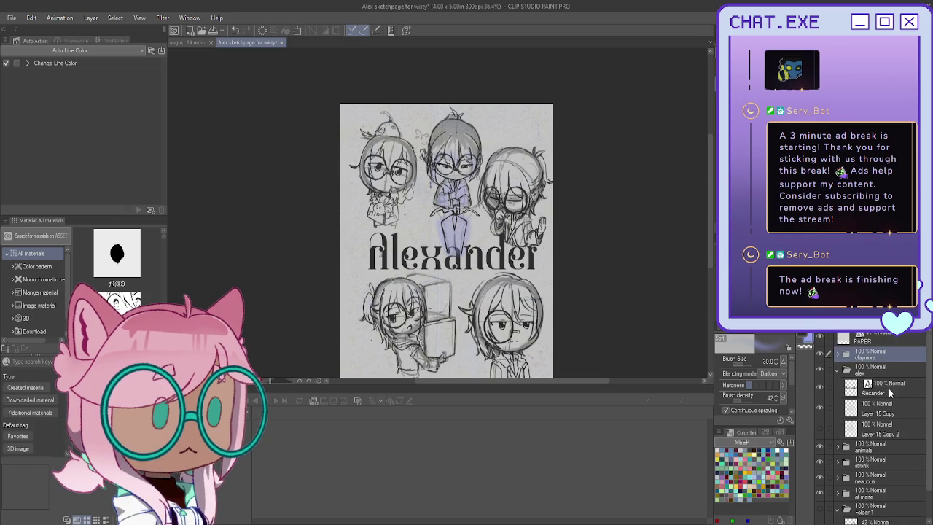
drag(890, 389, 886, 349)
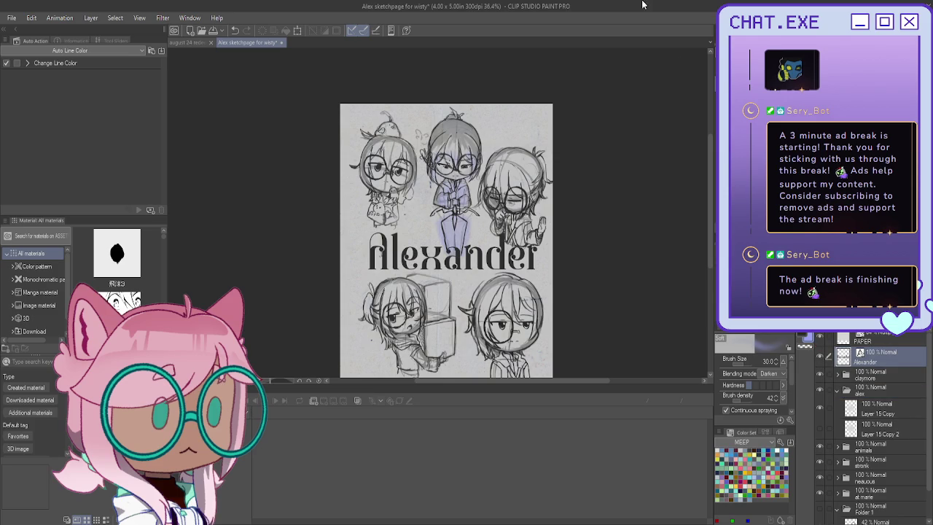
scroll(871, 430, down, 5)
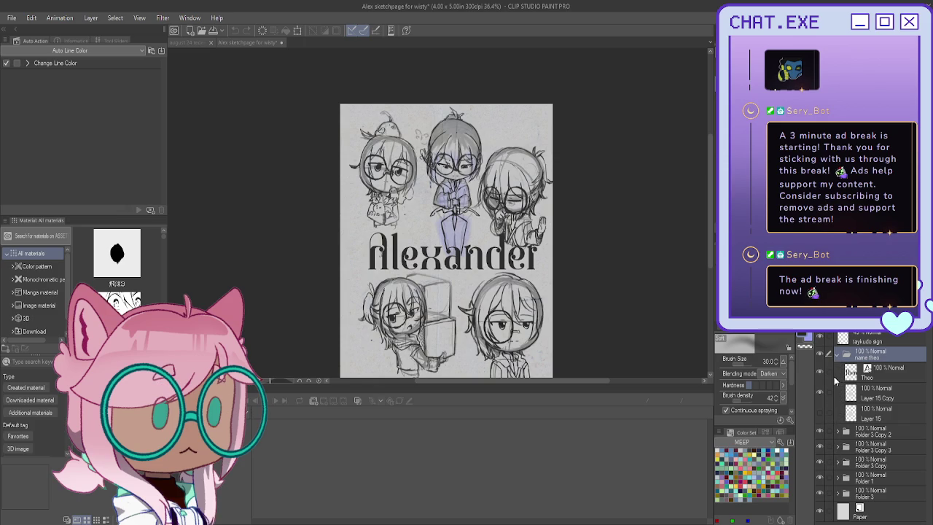
Step: Collapse the name theo and alex folders and browse Folder 3 Copy 2's contents
click(836, 356)
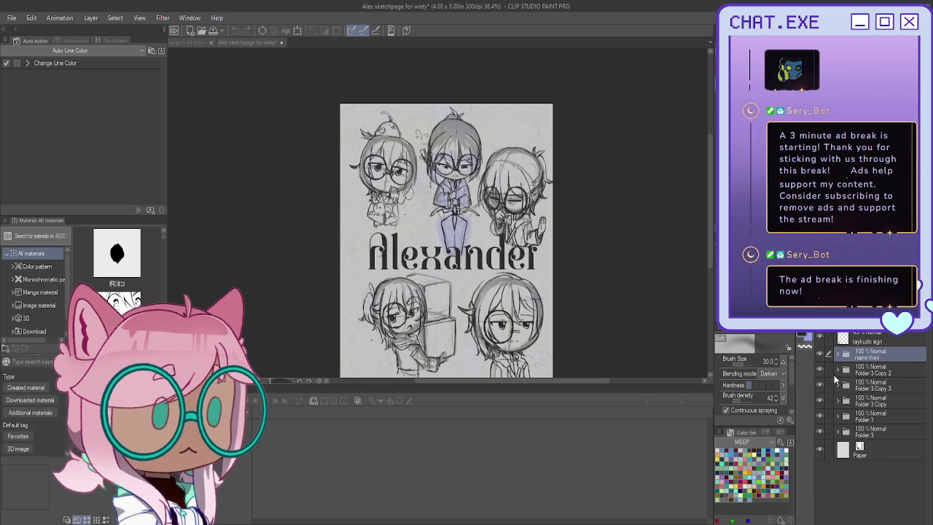
click(838, 371)
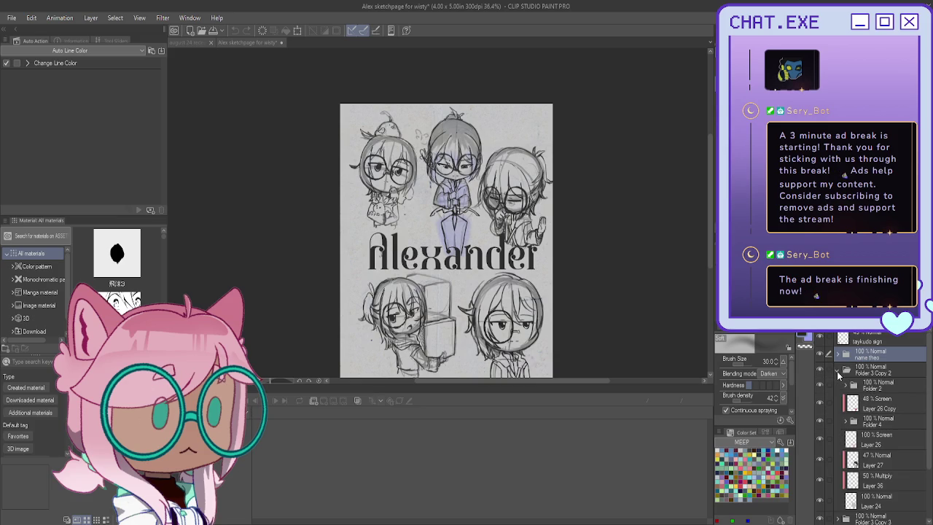
click(838, 371)
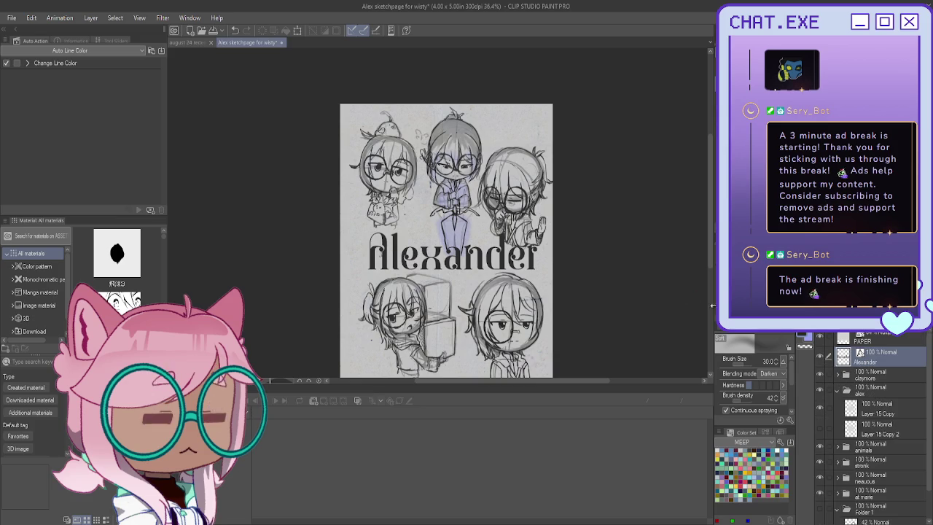
click(836, 405)
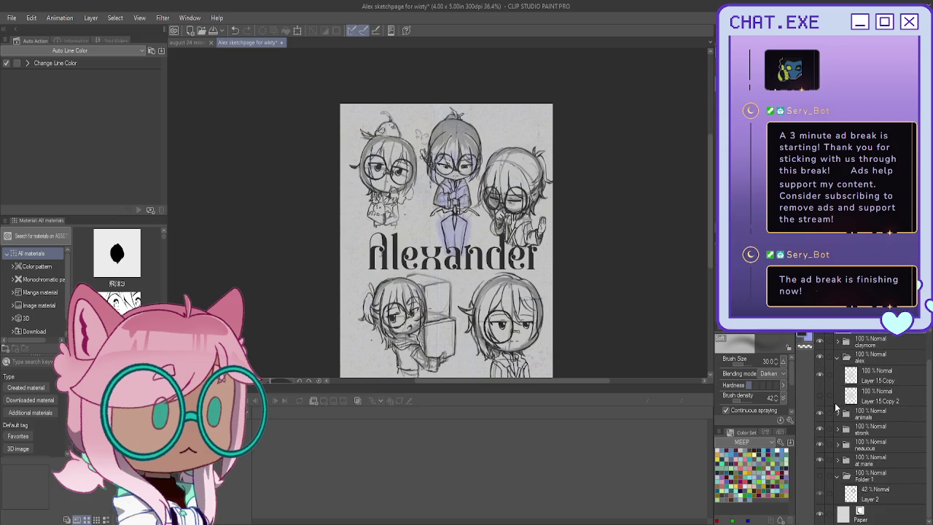
click(838, 358)
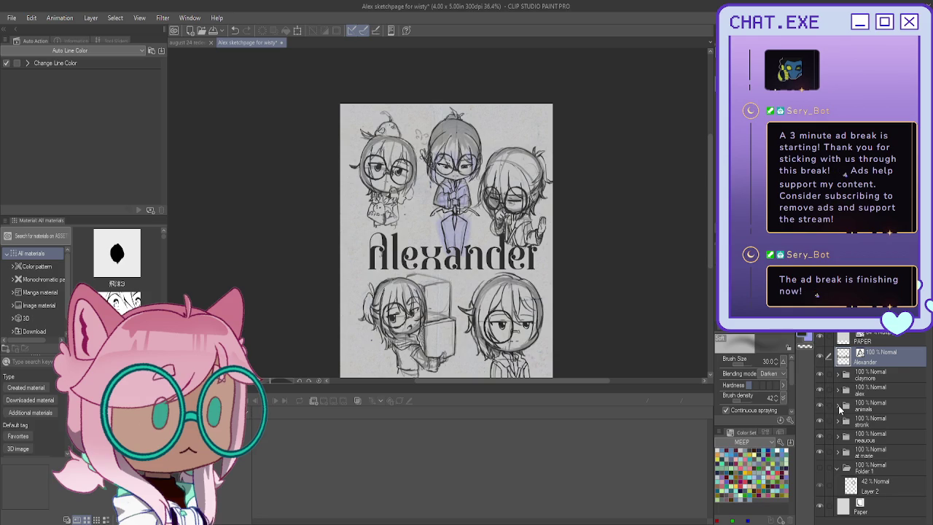
click(838, 406)
scroll(831, 408, down, 2)
scroll(826, 407, down, 2)
scroll(826, 394, down, 1)
scroll(825, 390, up, 1)
scroll(827, 399, down, 1)
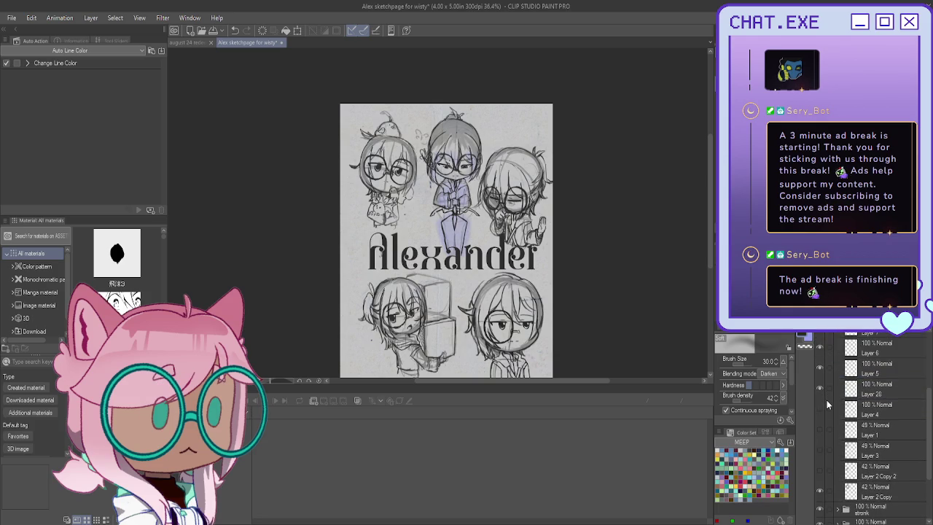
scroll(829, 402, down, 2)
Step: Move Layer 2 Copy directly above Folder 3 Copy in the layer stack
click(866, 494)
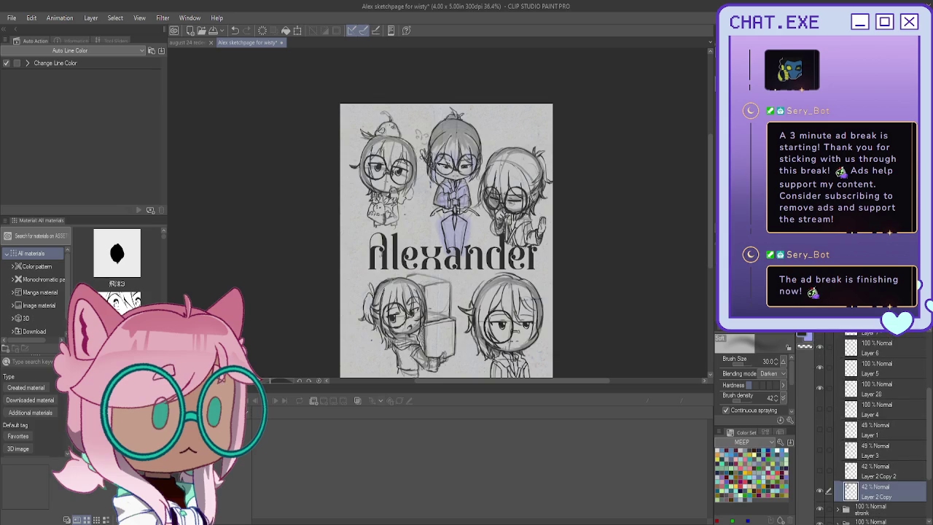
drag(893, 335, 889, 465)
click(899, 497)
mouse_move(437, 182)
mouse_down()
mouse_move(498, 204)
mouse_move(670, 371)
mouse_up()
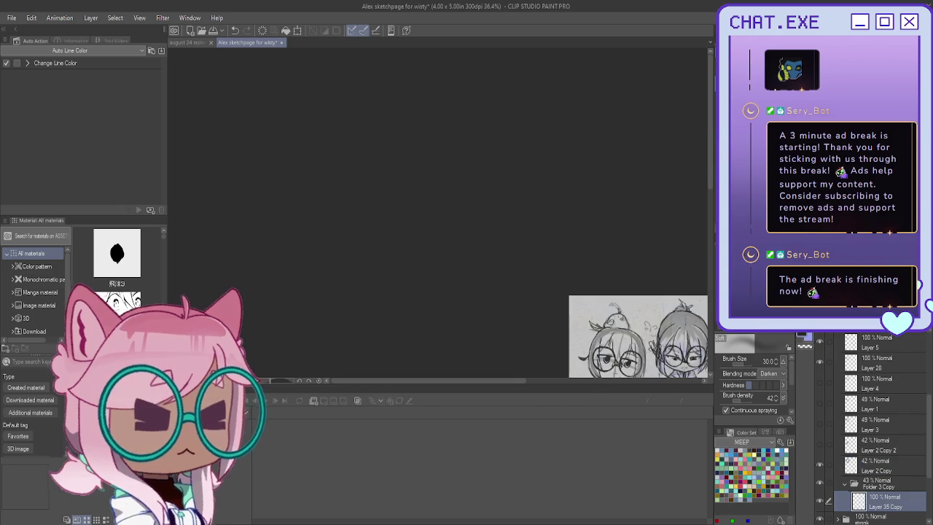
Step: Draw darker pencil strands near the bird and along the hair at size 12
key(ctrl+0)
scroll(562, 226, up, 2)
scroll(473, 110, up, 3)
scroll(472, 110, up, 3)
scroll(579, 131, down, 1)
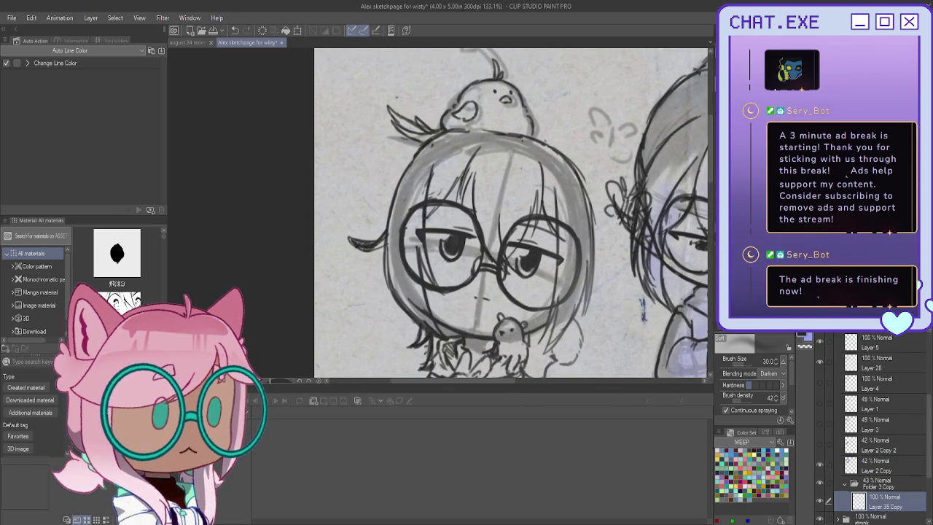
key(p)
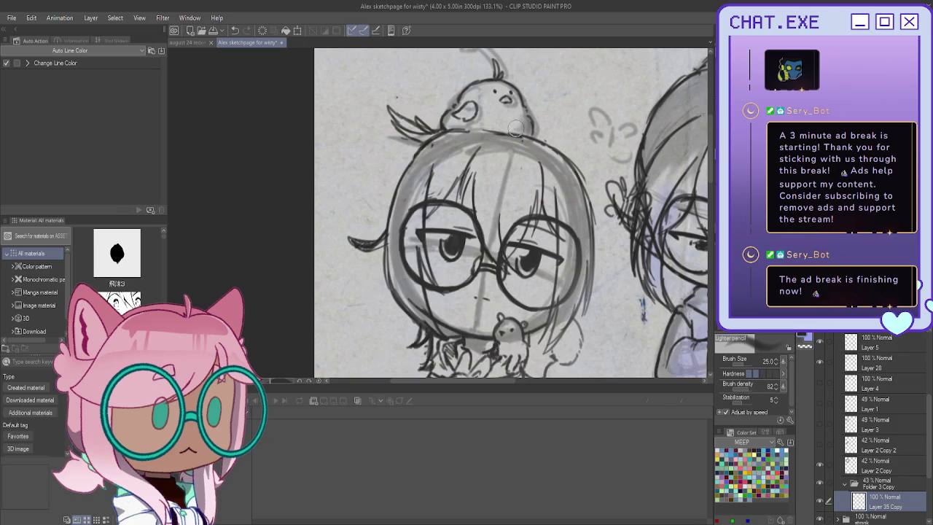
key(bracketleft)
key(bracketleft)
key(bracketleft)
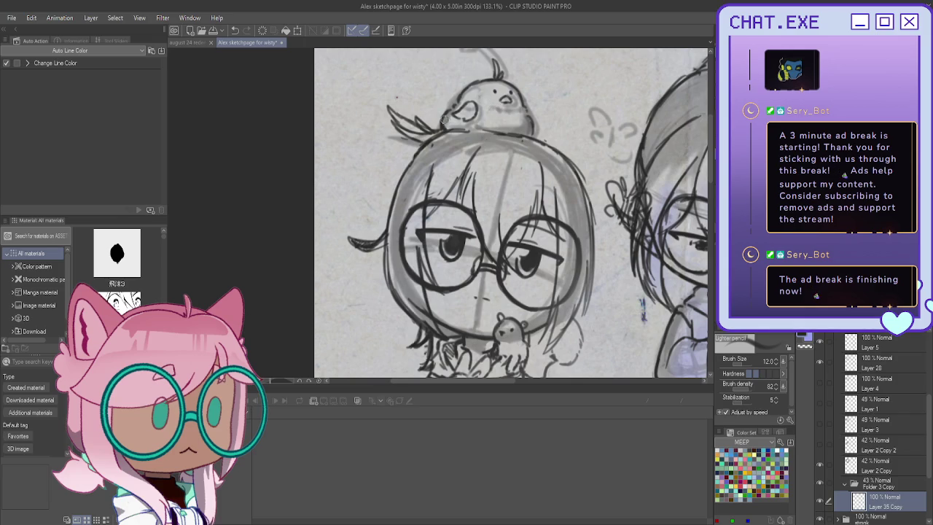
drag(386, 106, 428, 131)
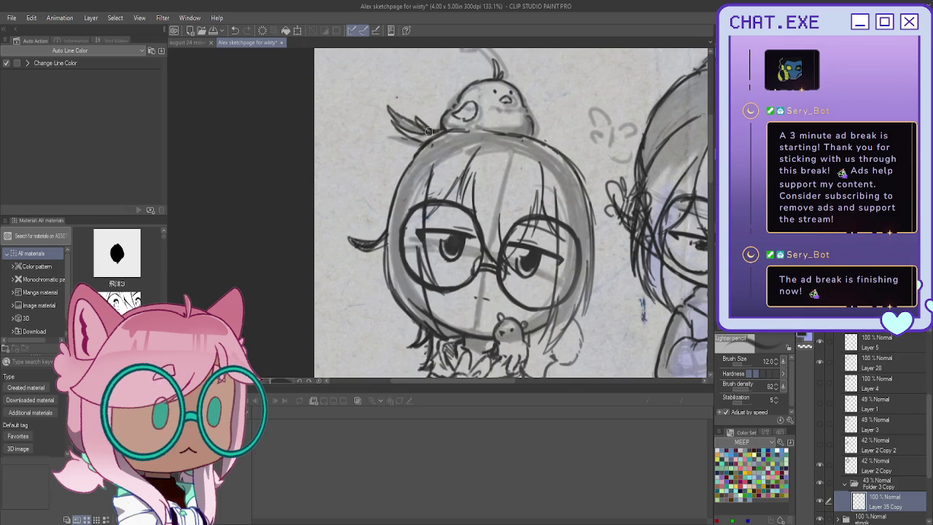
drag(388, 108, 410, 117)
mouse_move(557, 196)
mouse_down()
mouse_move(559, 277)
mouse_move(557, 218)
mouse_up()
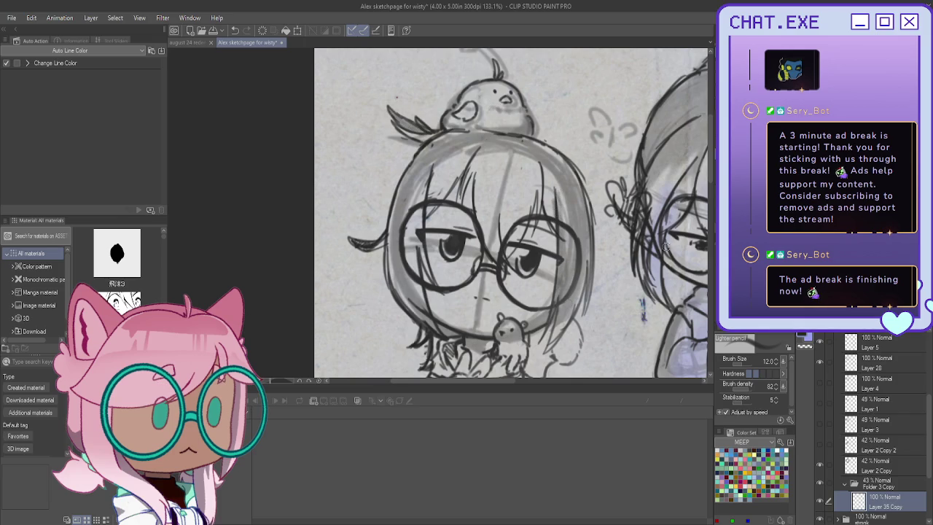
Step: Fade the Folder 3 Copy group to 57% and reveal the darker sketch over the head
click(882, 482)
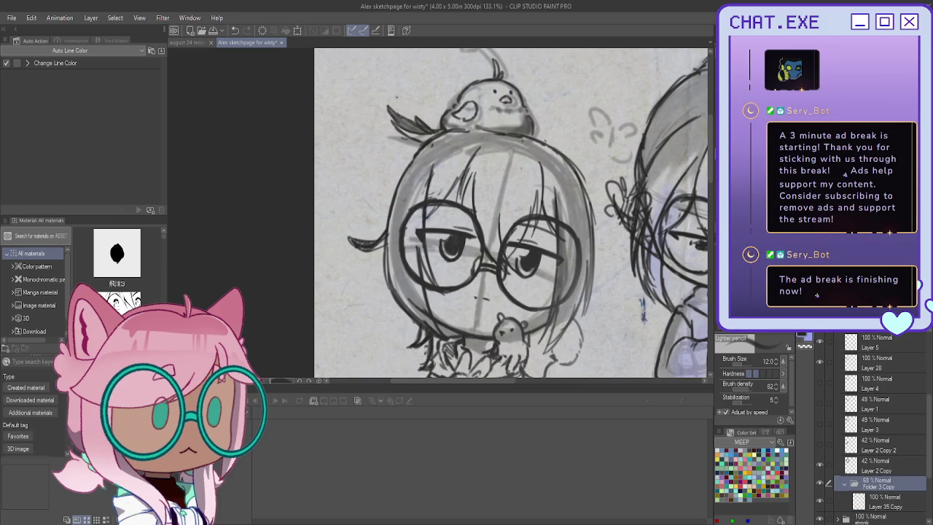
click(884, 501)
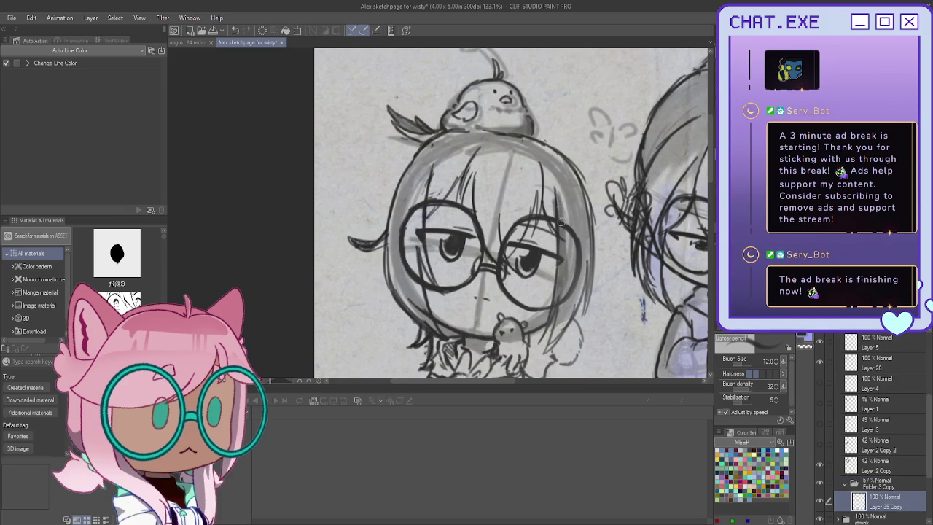
click(873, 468)
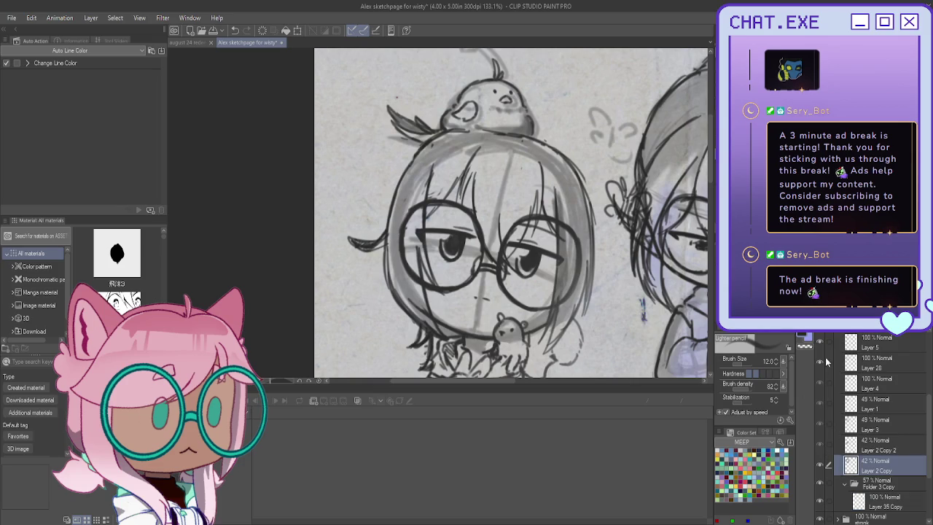
click(821, 363)
Step: Try grouping Layer 4 into a 56% folder, undo it, and toggle Layer 4's visibility
click(886, 383)
key(ctrl+g)
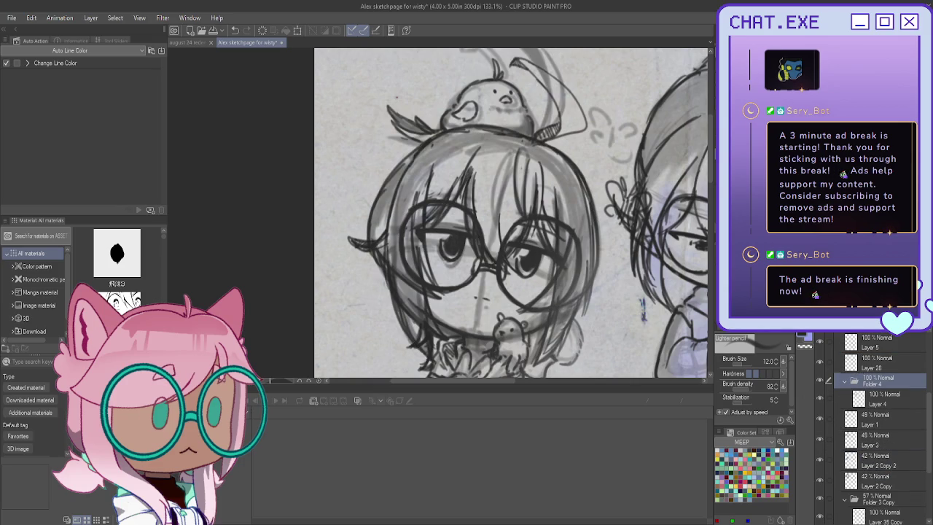
drag(911, 328, 875, 328)
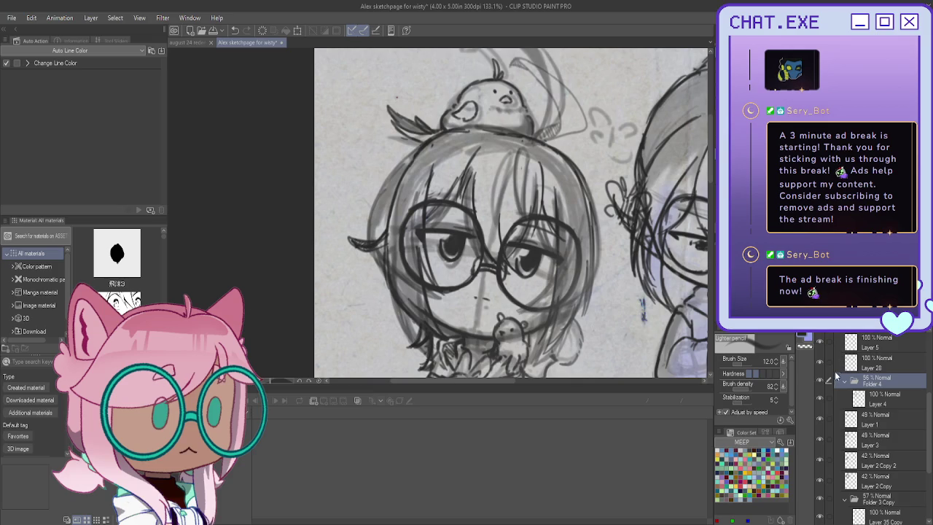
key(ctrl+z)
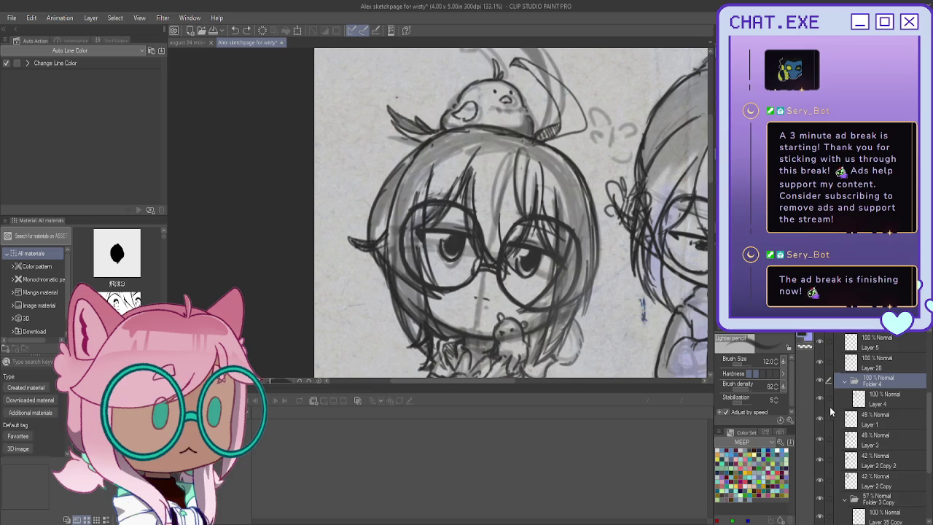
key(ctrl+z)
key(ctrl+z)
click(820, 385)
click(821, 385)
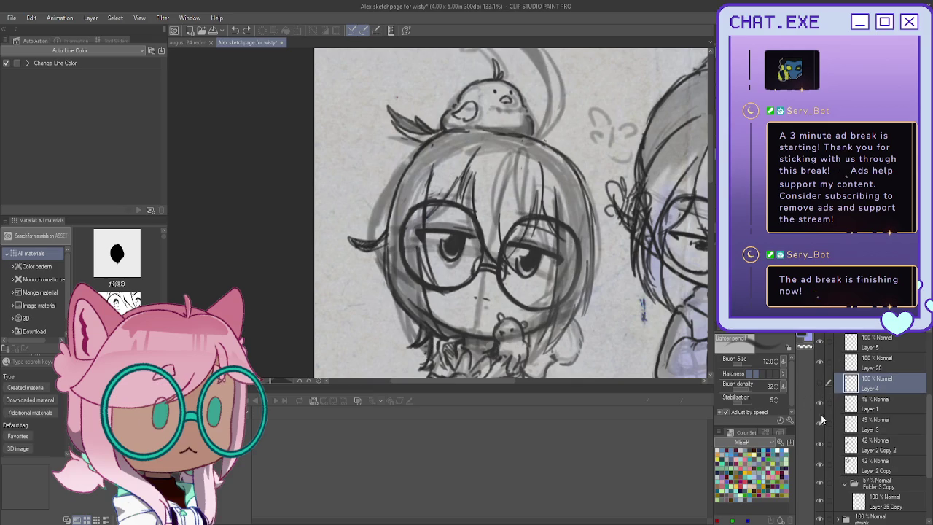
Step: Group Layers 1, 3, 2 Copy and 2 Copy 2 into Folder 4
click(852, 403)
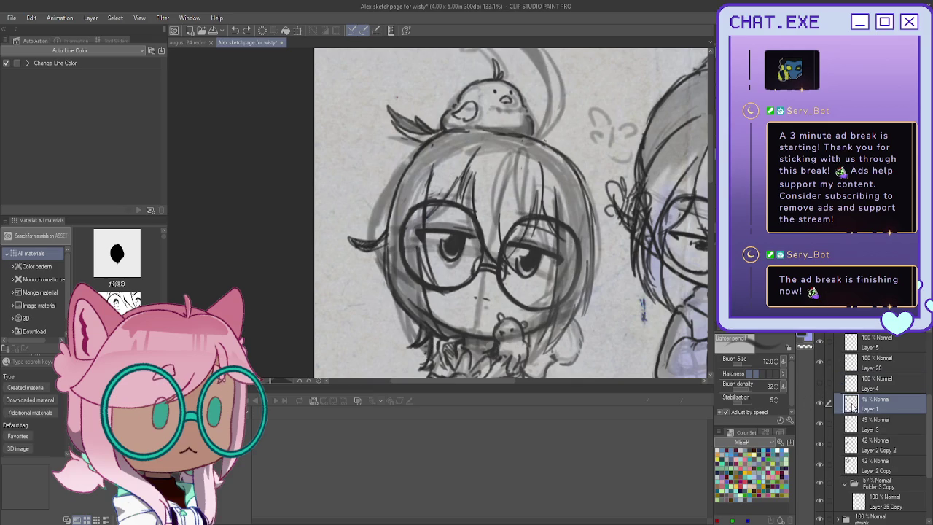
click(819, 403)
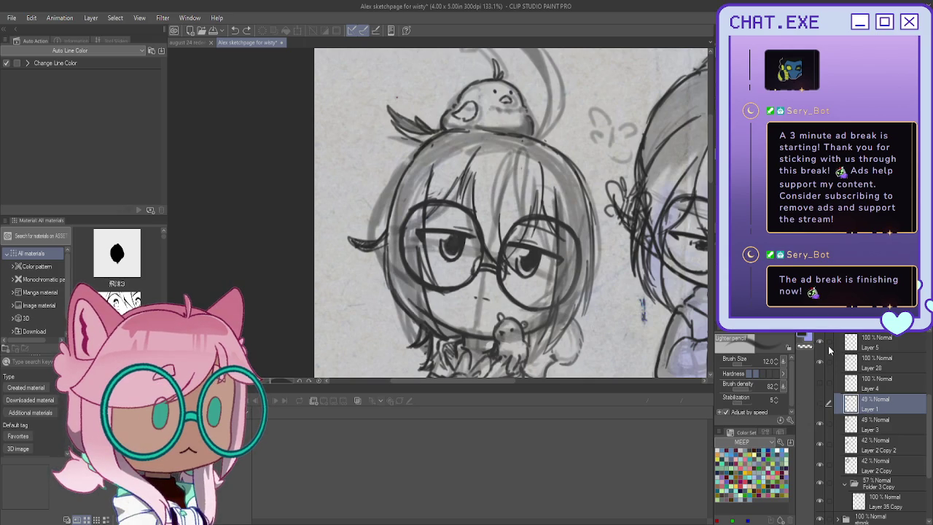
click(821, 422)
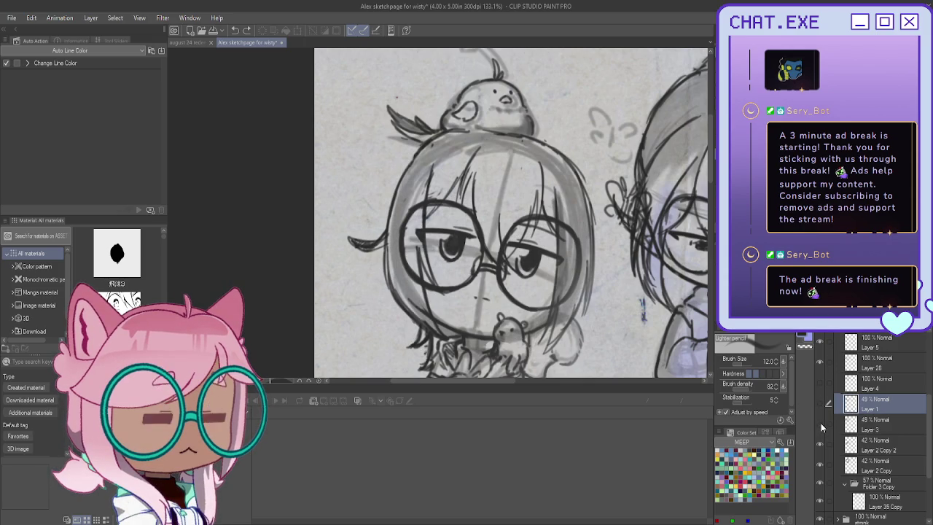
click(820, 442)
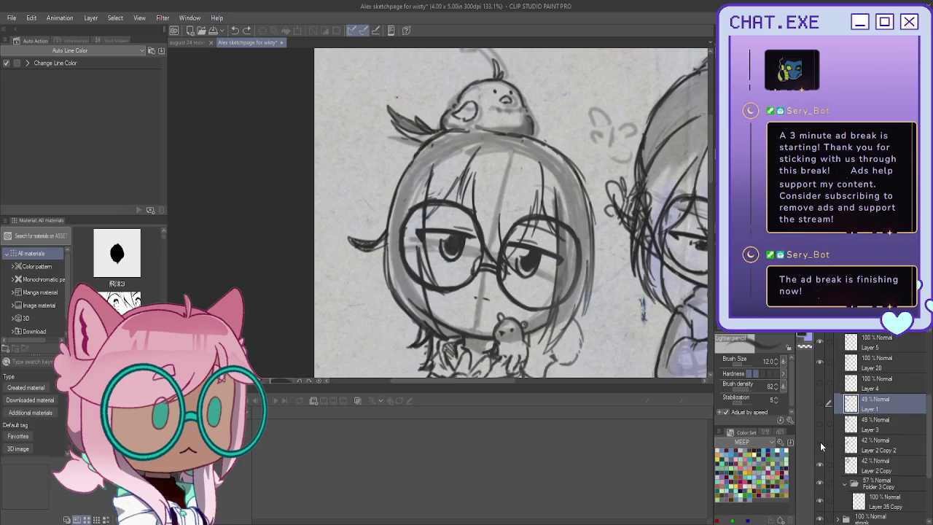
mouse_move(827, 462)
mouse_down()
mouse_move(826, 411)
mouse_move(872, 337)
mouse_up()
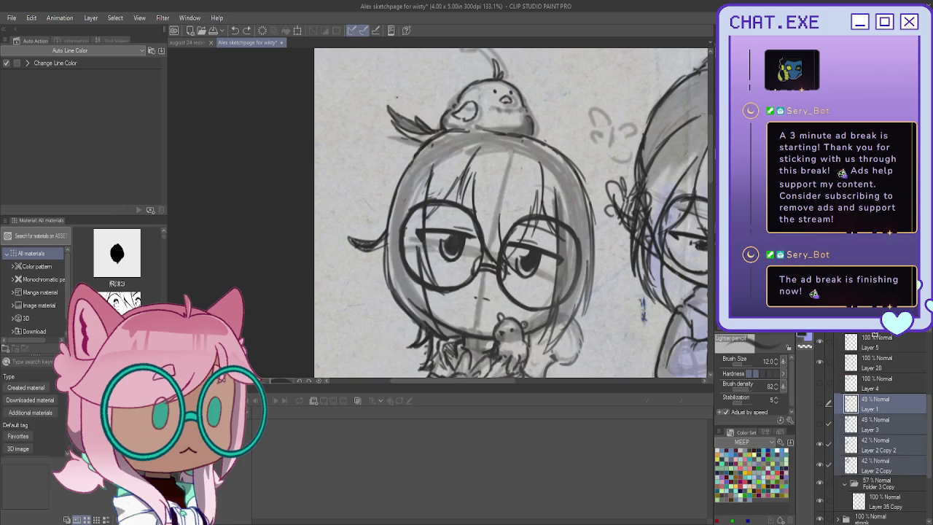
key(ctrl+g)
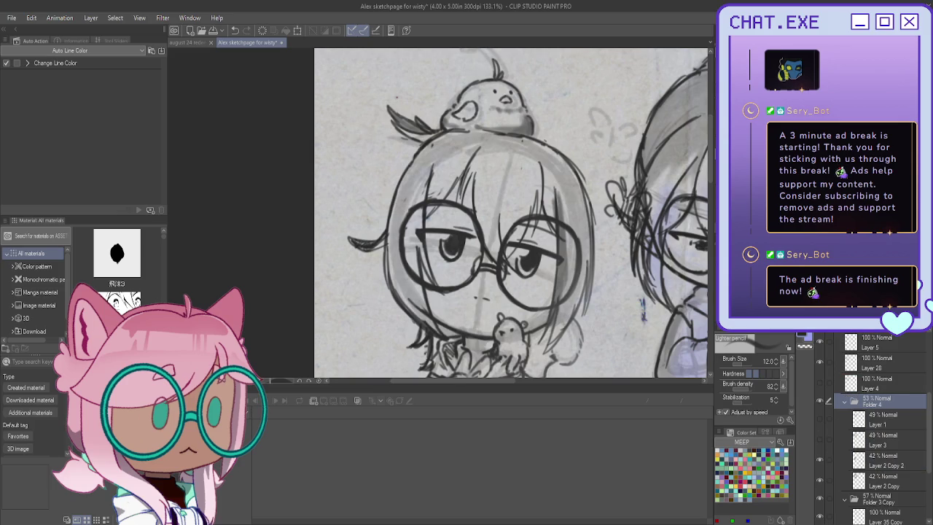
Step: Toggle the animal doodle and bird layers to check them, leaving Layer 7 selected
scroll(841, 404, up, 2)
scroll(829, 399, up, 2)
scroll(823, 393, up, 1)
click(819, 384)
click(819, 402)
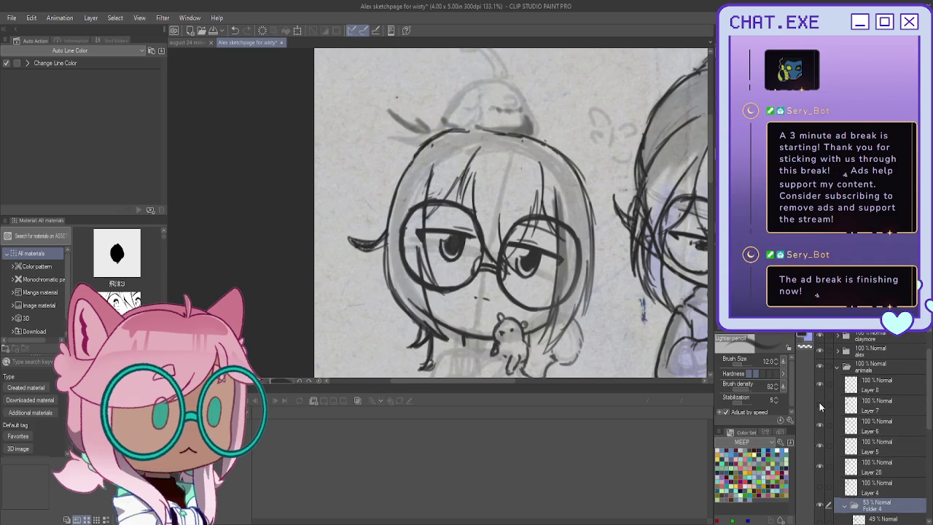
click(868, 406)
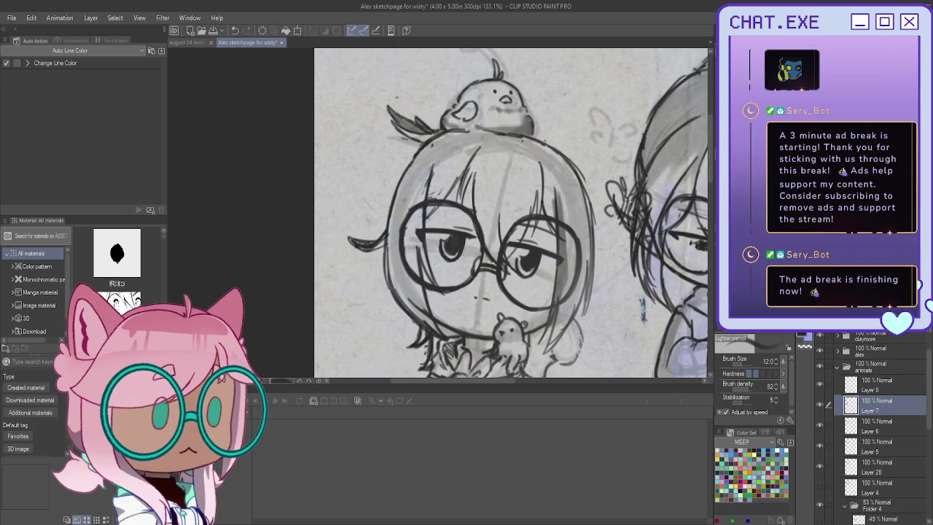
Step: Lasso the butterfly doodle, move it left of the first chibi's head, and deselect
key(m)
drag(620, 149, 659, 246)
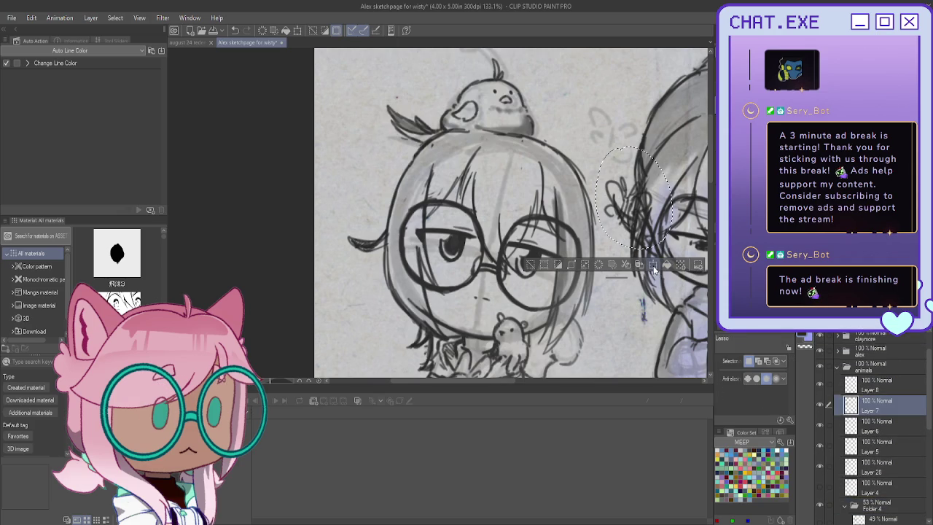
click(654, 267)
drag(627, 212, 348, 217)
click(336, 272)
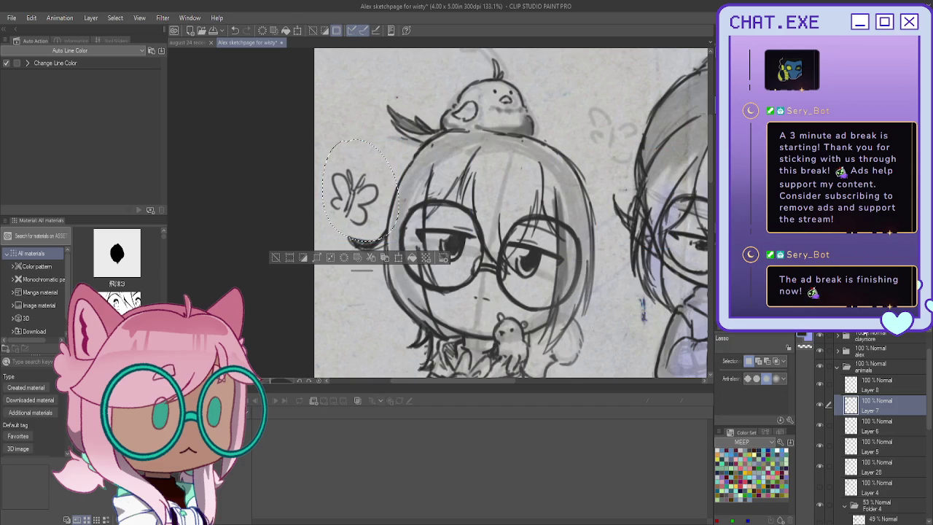
scroll(842, 364, down, 1)
scroll(840, 386, down, 2)
scroll(838, 405, down, 2)
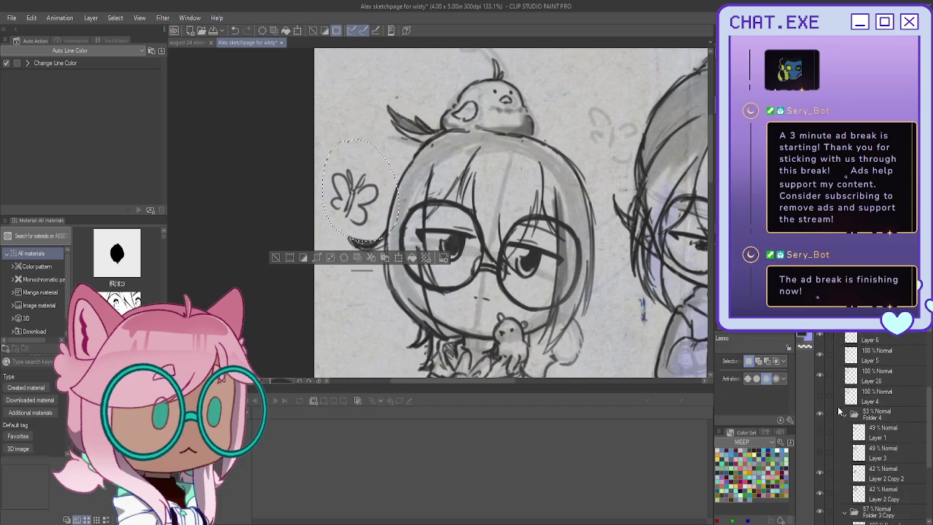
scroll(838, 406, down, 4)
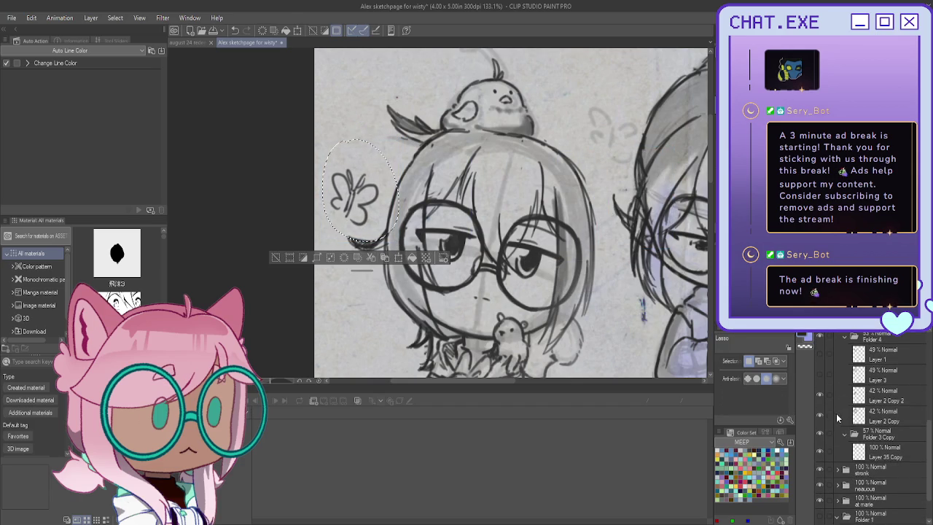
click(278, 259)
key(p)
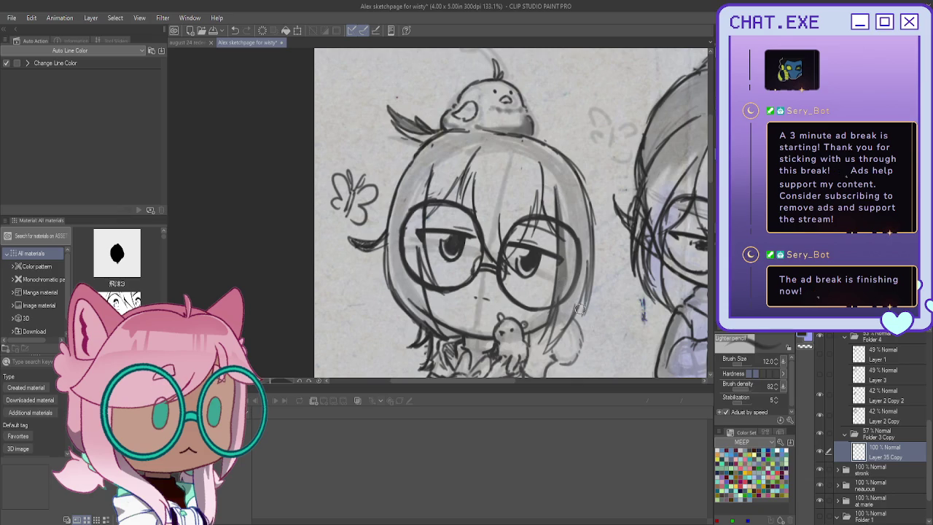
Step: Add grey pencil strokes on the glasses chibi's shoulder and cheek, then view the page
scroll(549, 158, down, 2)
scroll(521, 327, up, 3)
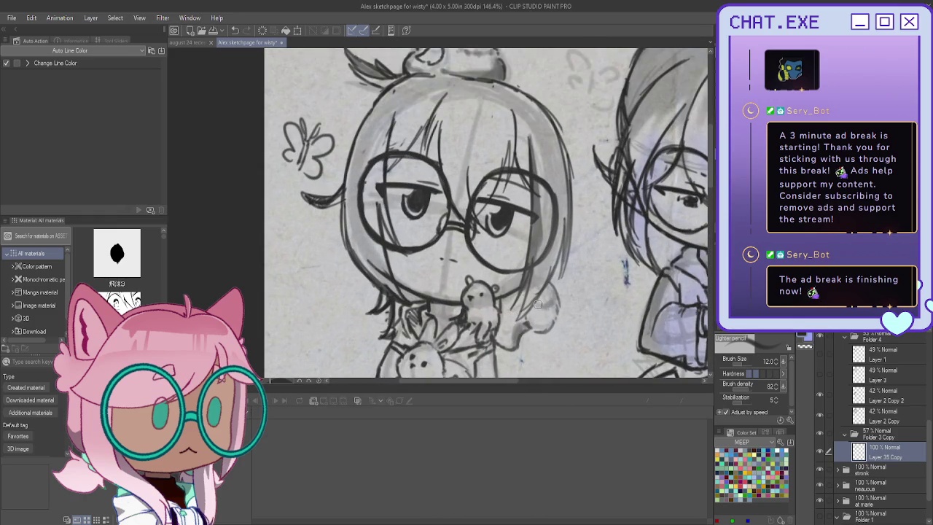
mouse_move(550, 317)
mouse_down()
mouse_move(529, 320)
mouse_move(556, 304)
mouse_move(537, 319)
mouse_up()
scroll(479, 220, down, 1)
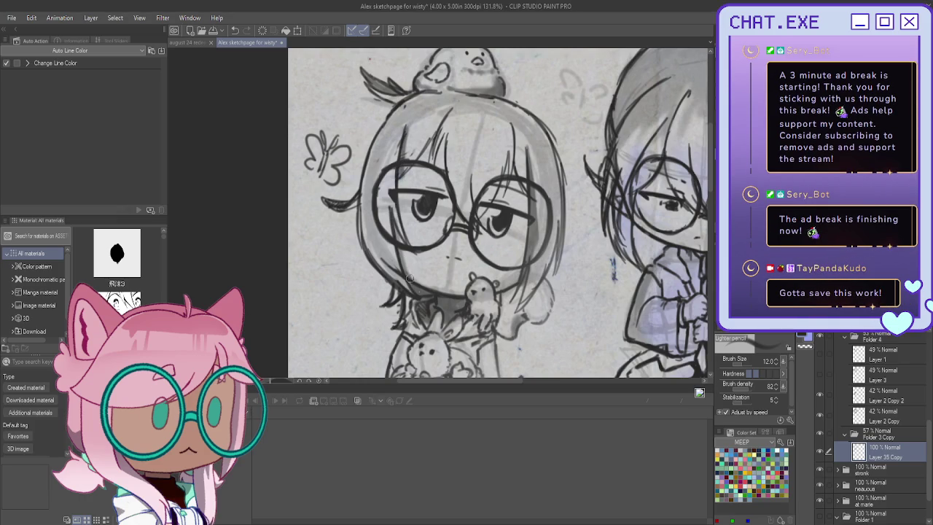
drag(525, 259, 497, 298)
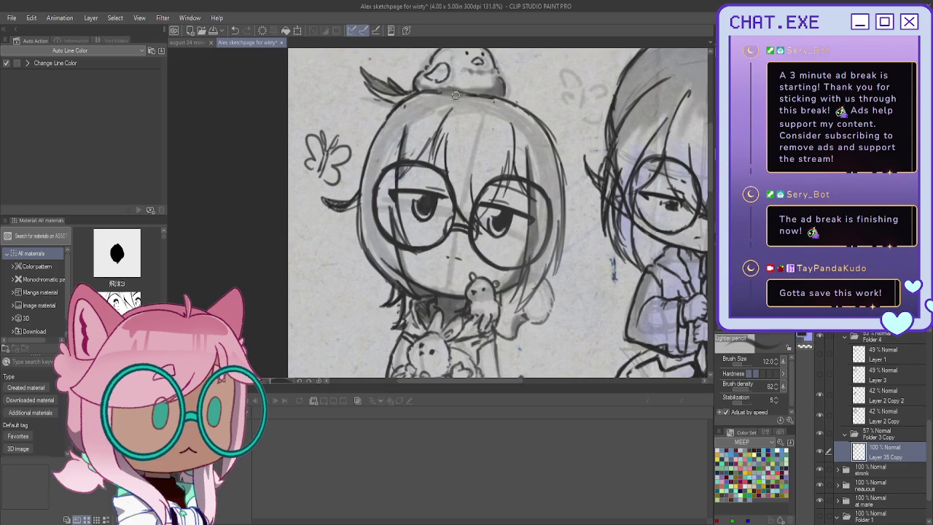
scroll(387, 69, down, 2)
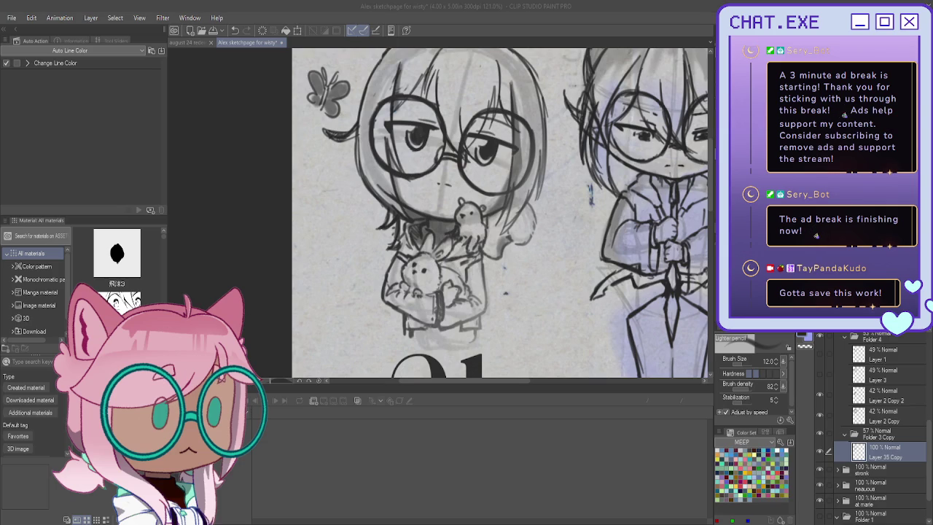
click(417, 291)
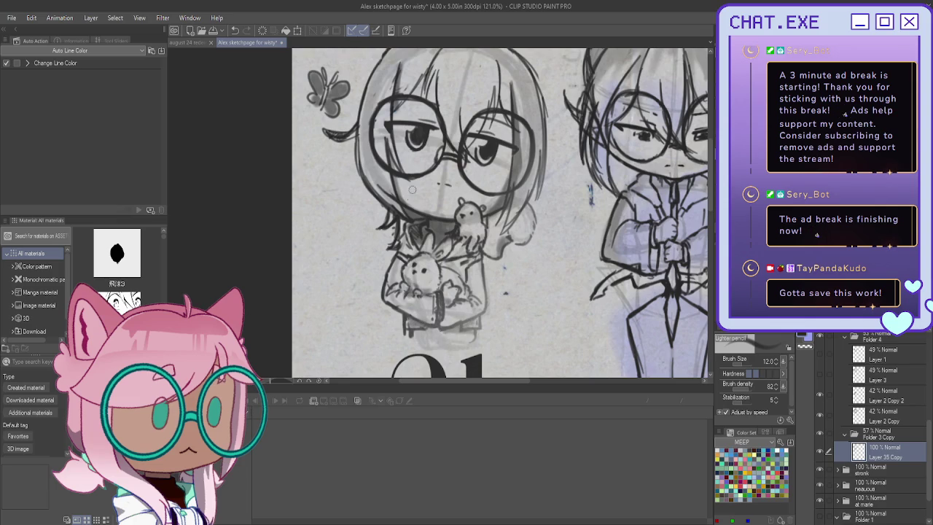
scroll(410, 215, down, 2)
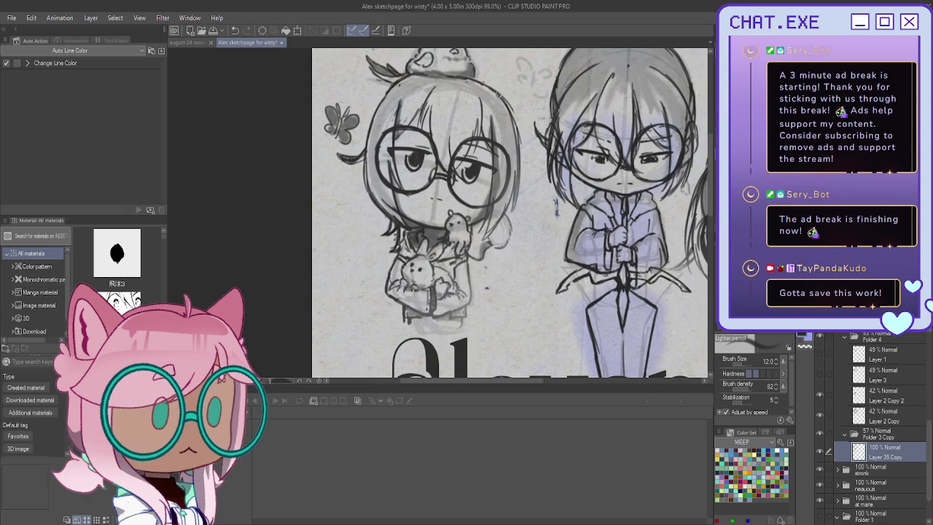
scroll(499, 96, down, 1)
scroll(463, 170, down, 1)
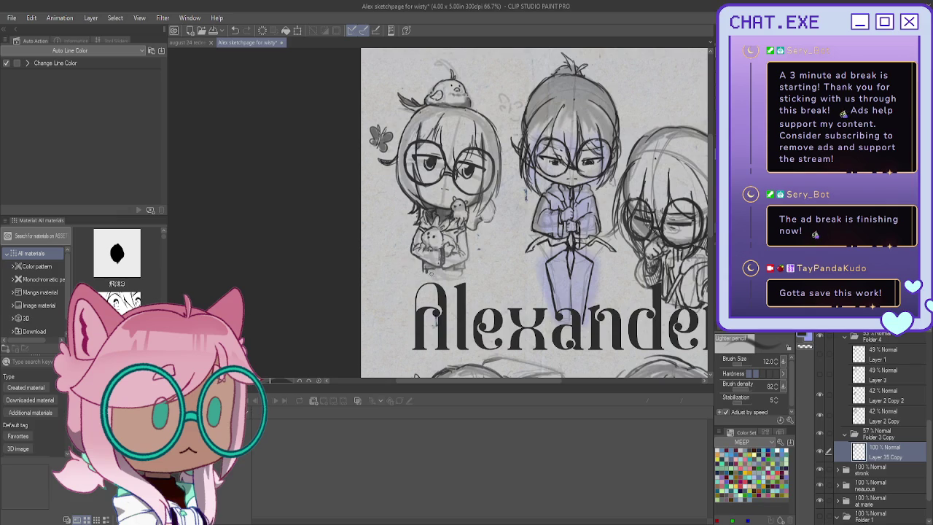
Step: Collapse Folder 4 and the animals folder, and expand the stronk folder
scroll(434, 262, down, 1)
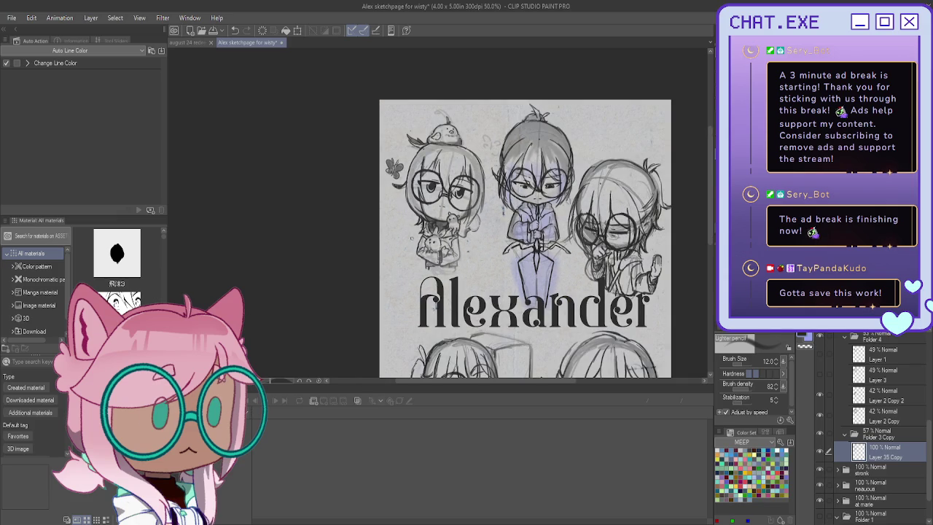
scroll(845, 401, up, 3)
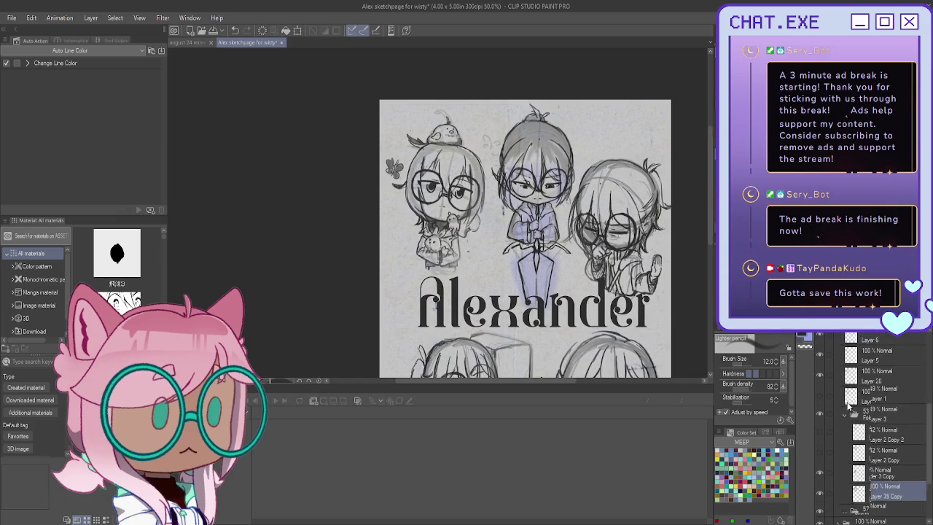
click(844, 430)
scroll(844, 430, up, 2)
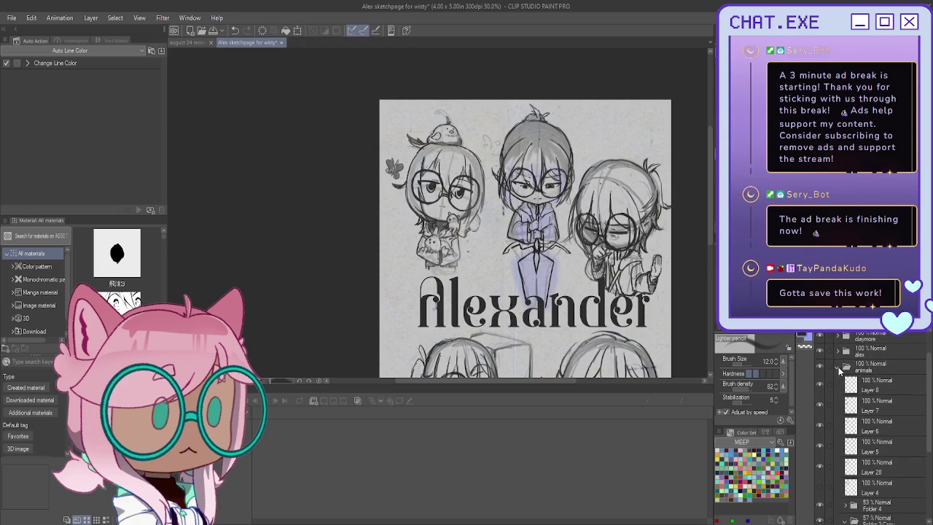
click(839, 393)
click(845, 421)
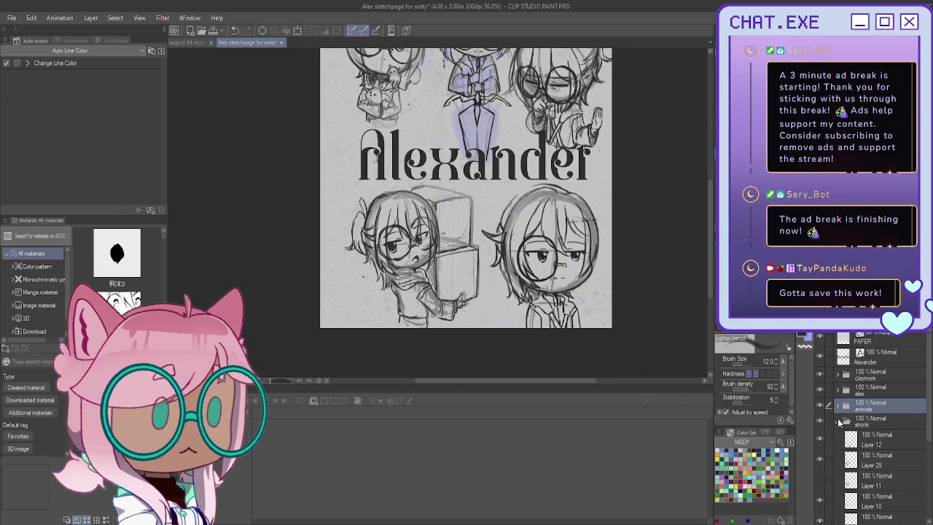
scroll(844, 430, down, 2)
scroll(844, 433, down, 3)
Step: Group Layer 2 Copy 4 and Layer 2 Copy 3 into Folder 5
click(850, 355)
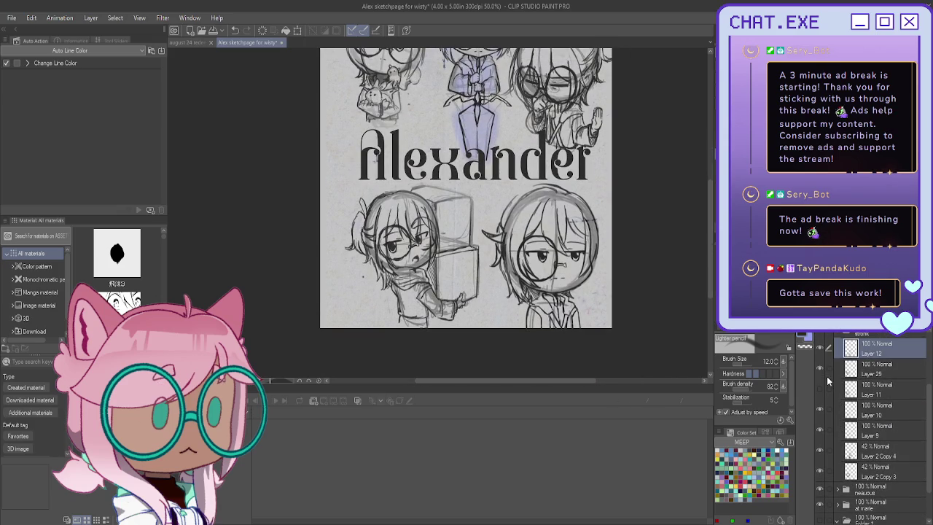
drag(829, 371, 831, 475)
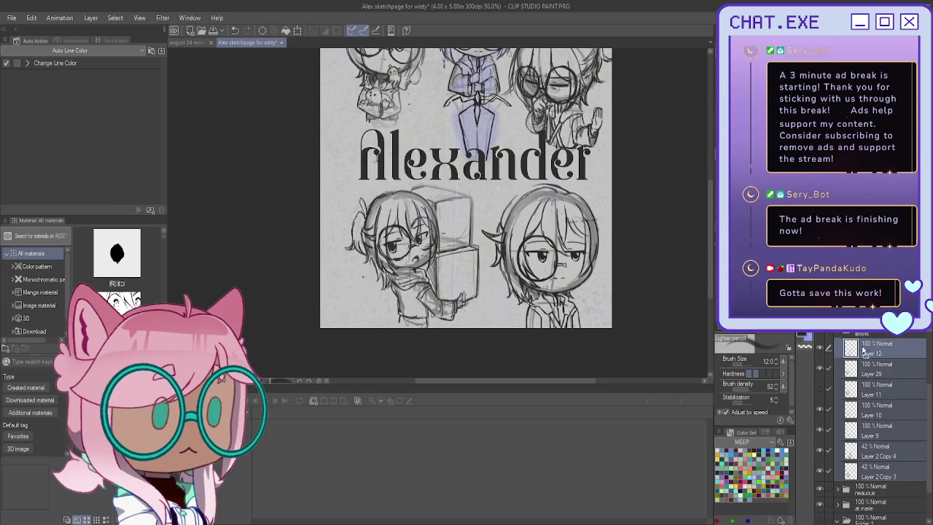
key(ctrl+g)
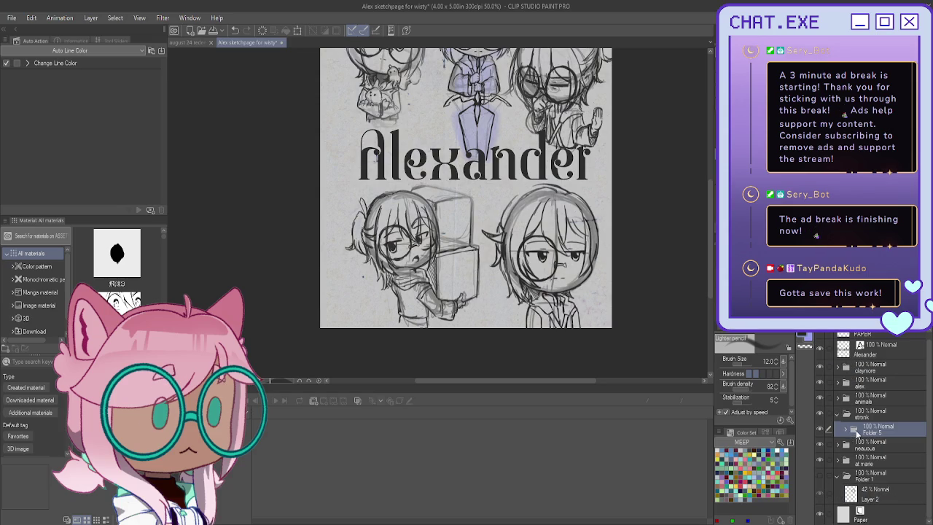
key(ctrl+z)
scroll(843, 429, down, 1)
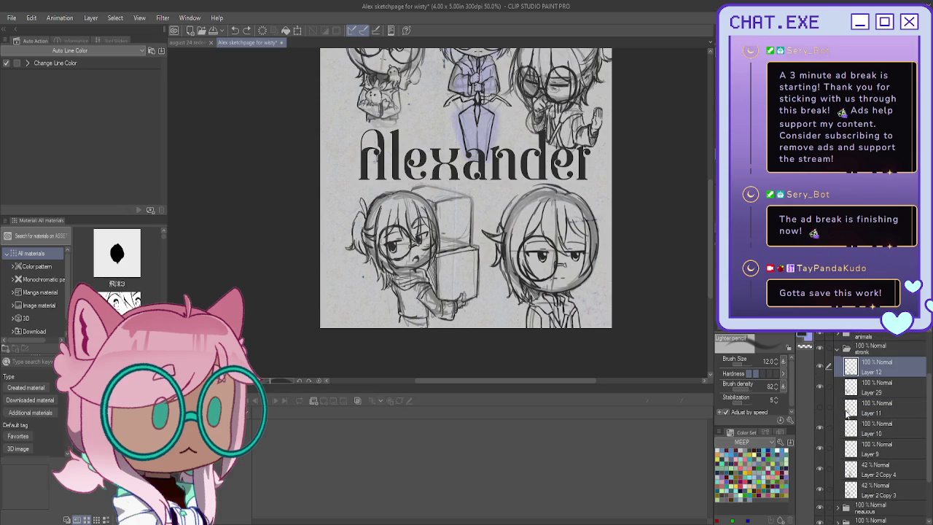
click(838, 472)
click(829, 490)
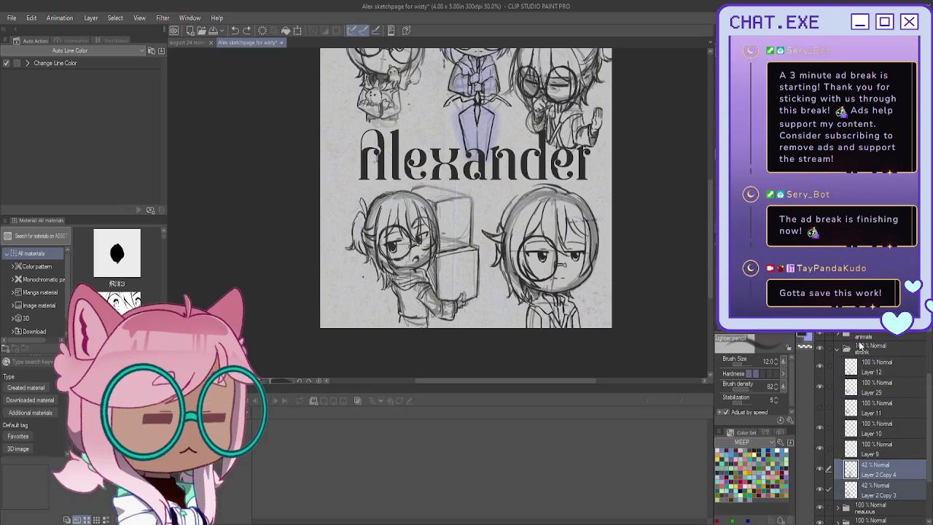
key(ctrl+g)
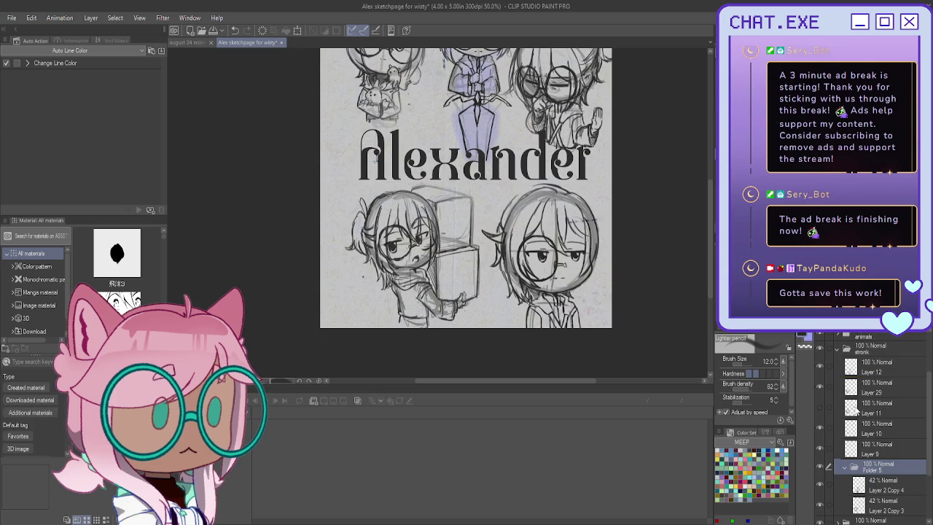
Step: Create Folder 6 and place it between Layer 9 and Folder 5
key(ctrl+shift+n)
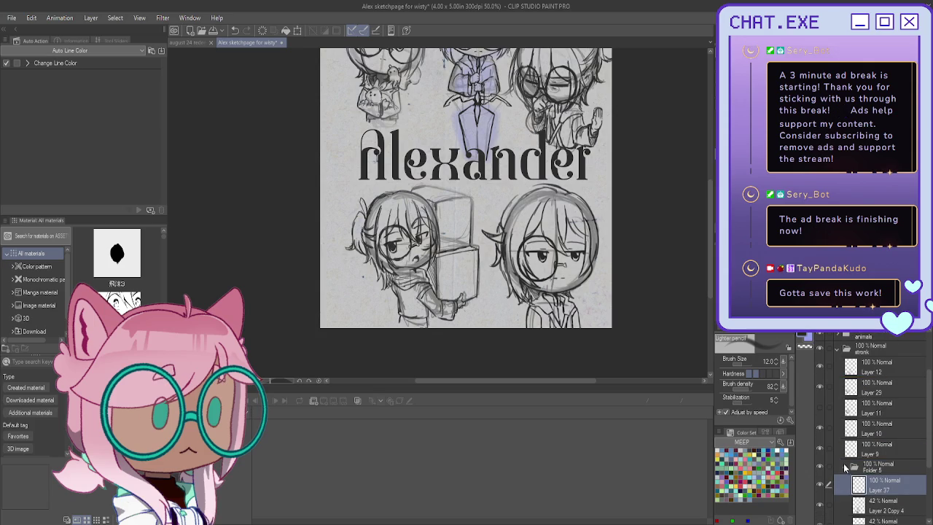
scroll(846, 468, down, 3)
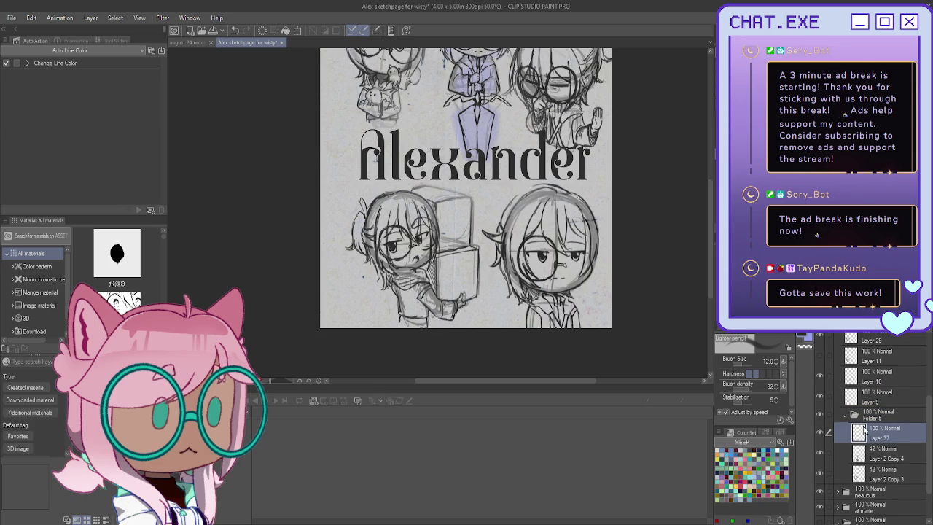
key(ctrl+z)
key(ctrl+g)
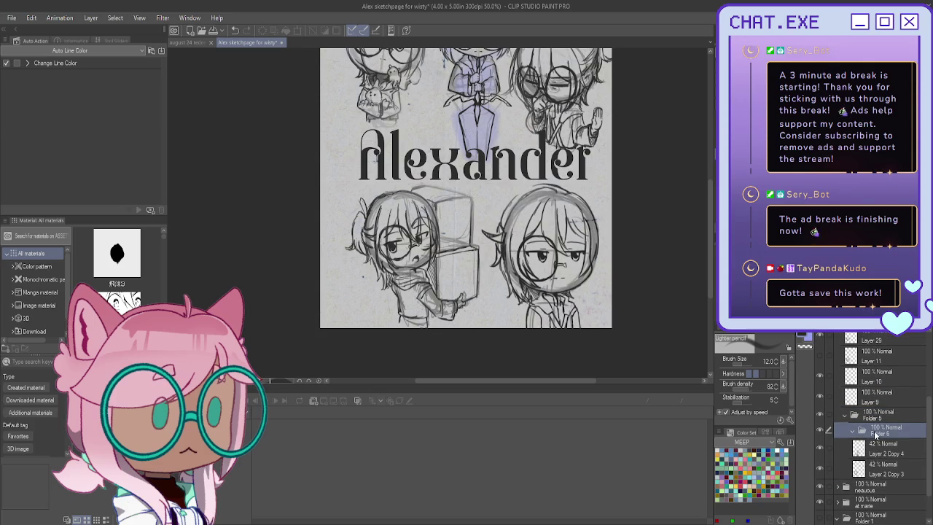
drag(875, 434, 863, 406)
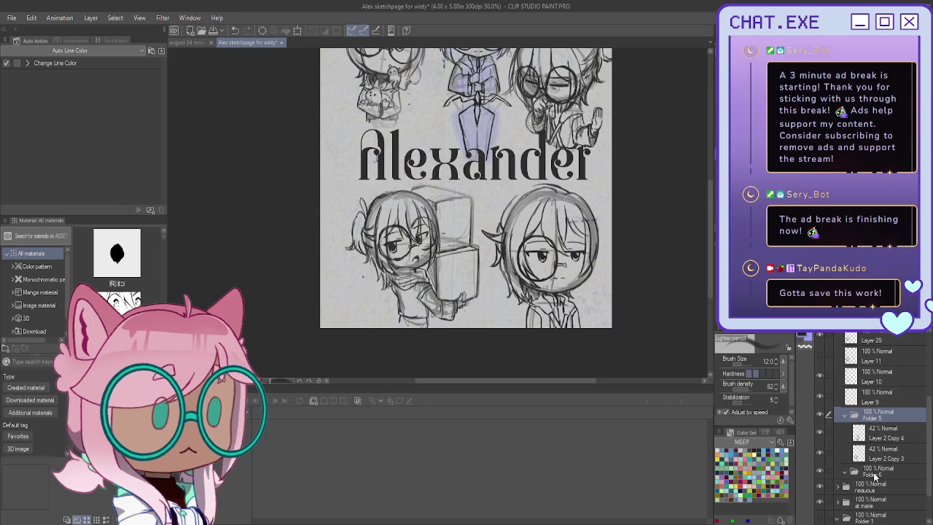
drag(873, 477, 855, 408)
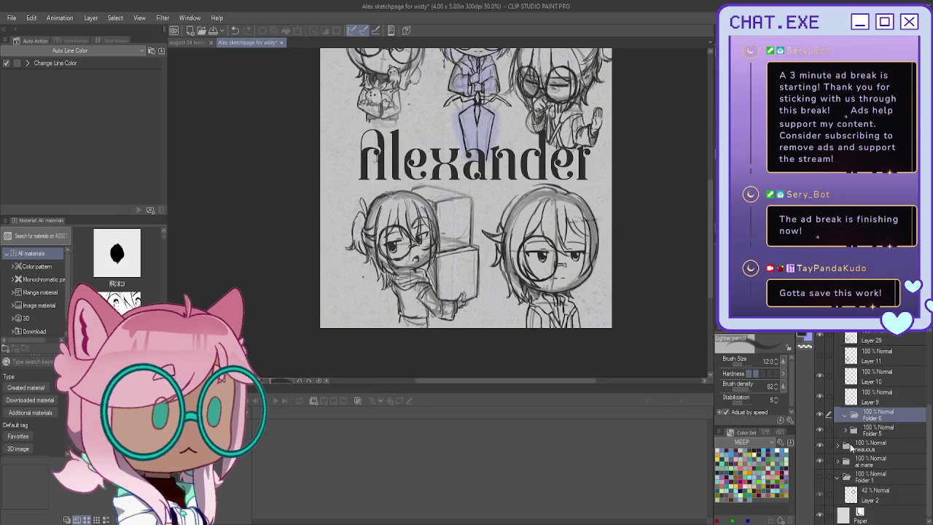
Step: Move Folder 5 above Folder 3 Copy 2 inside Folder 6 and select Layer 35 Copy 2
click(847, 433)
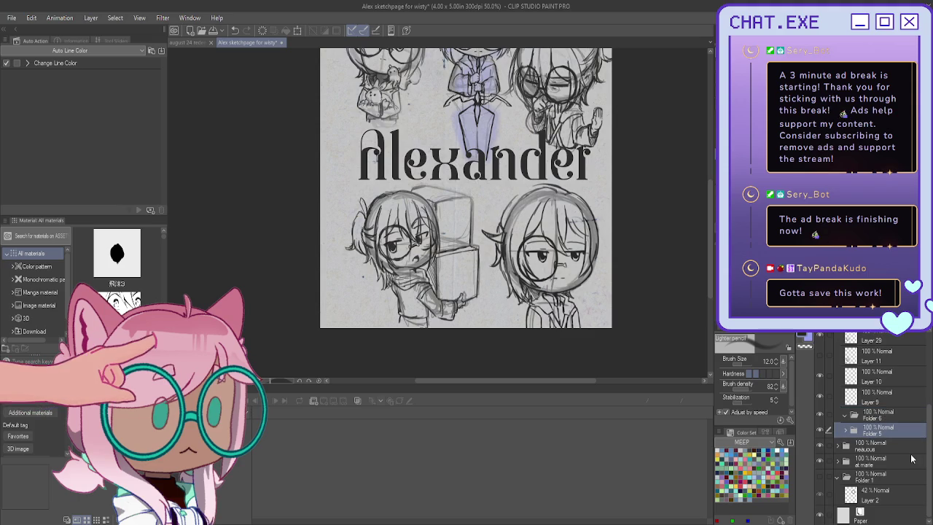
click(846, 431)
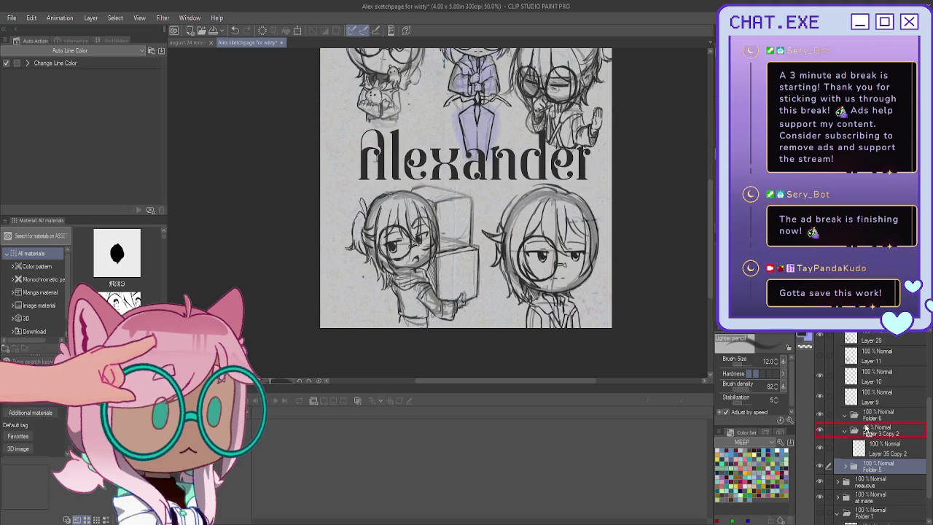
drag(875, 467, 871, 429)
click(871, 464)
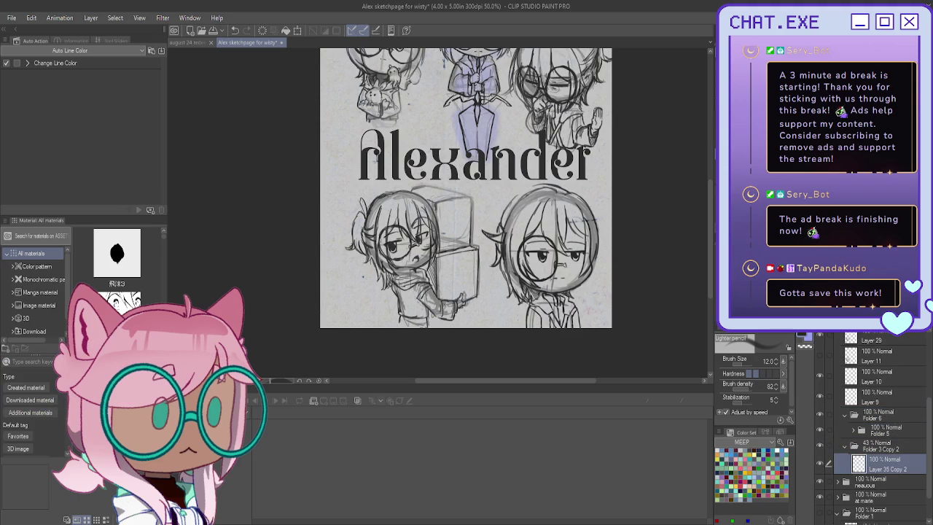
Step: Hatch the box from its left side across to its right edge with vertical pencil strokes
scroll(462, 169, up, 1)
scroll(452, 219, up, 1)
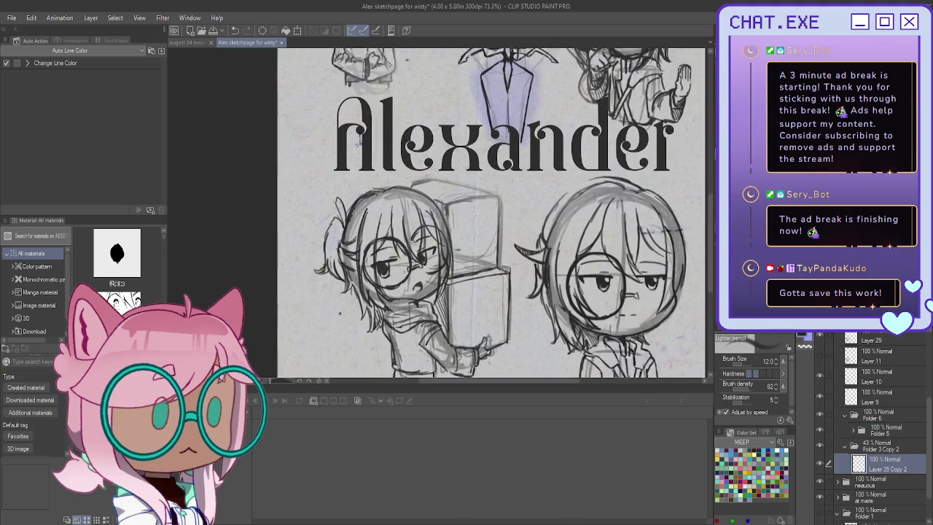
drag(452, 219, 453, 256)
mouse_move(456, 198)
mouse_down()
mouse_move(460, 277)
mouse_move(465, 213)
mouse_move(473, 278)
mouse_move(480, 274)
mouse_up()
drag(481, 194, 487, 273)
drag(489, 197, 499, 267)
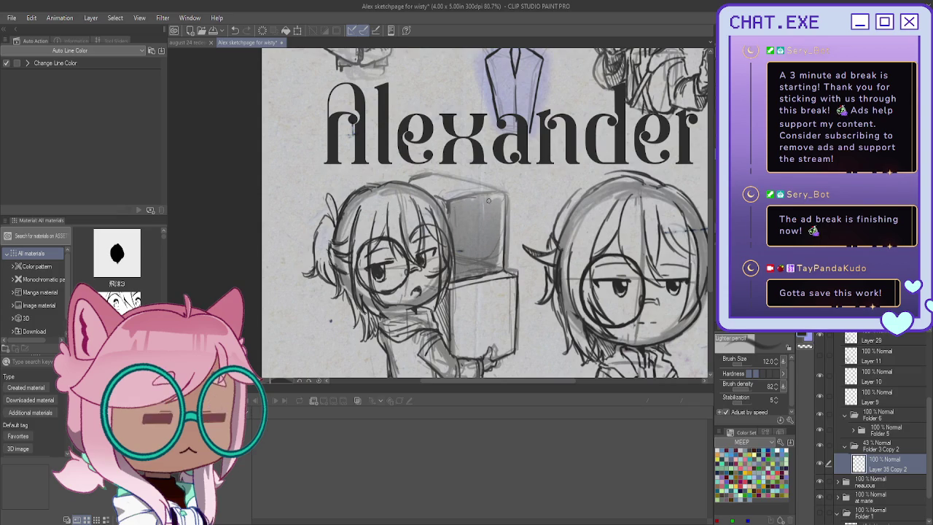
drag(500, 201, 501, 250)
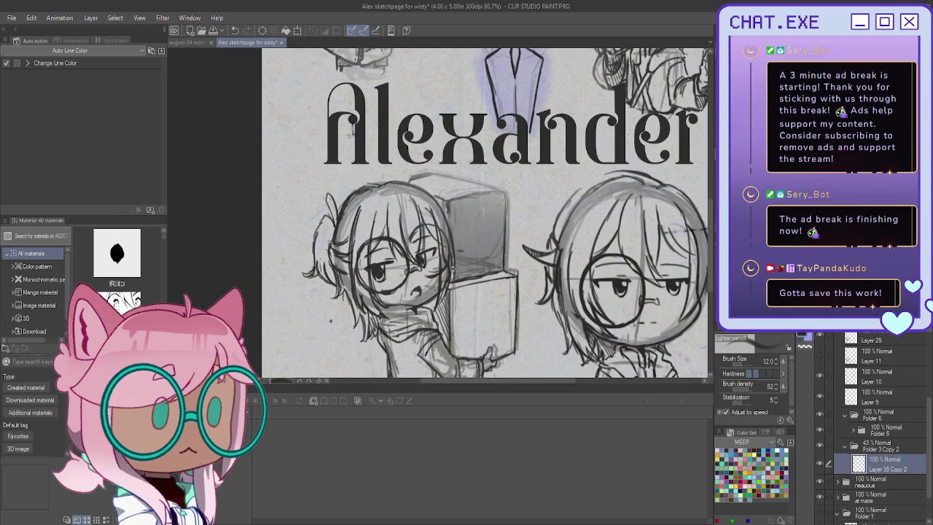
Step: Shade the box's lower front face leftward and darken the top edge of that face
mouse_move(516, 283)
mouse_down()
mouse_move(512, 350)
mouse_move(510, 341)
mouse_up()
mouse_move(507, 290)
mouse_down()
mouse_move(505, 351)
mouse_move(485, 353)
mouse_up()
mouse_move(480, 288)
mouse_down()
mouse_move(477, 355)
mouse_move(457, 352)
mouse_up()
mouse_move(452, 295)
mouse_down()
mouse_move(446, 344)
mouse_move(438, 332)
mouse_up()
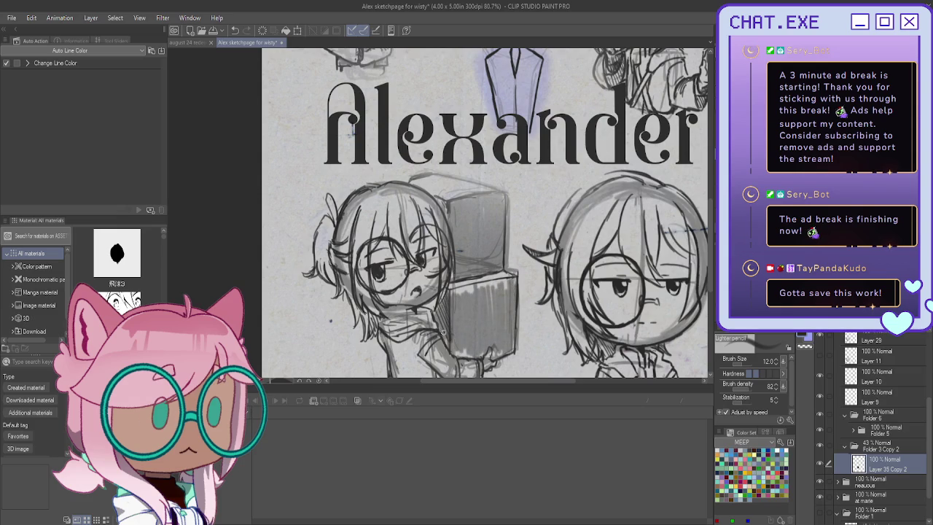
drag(442, 290, 510, 278)
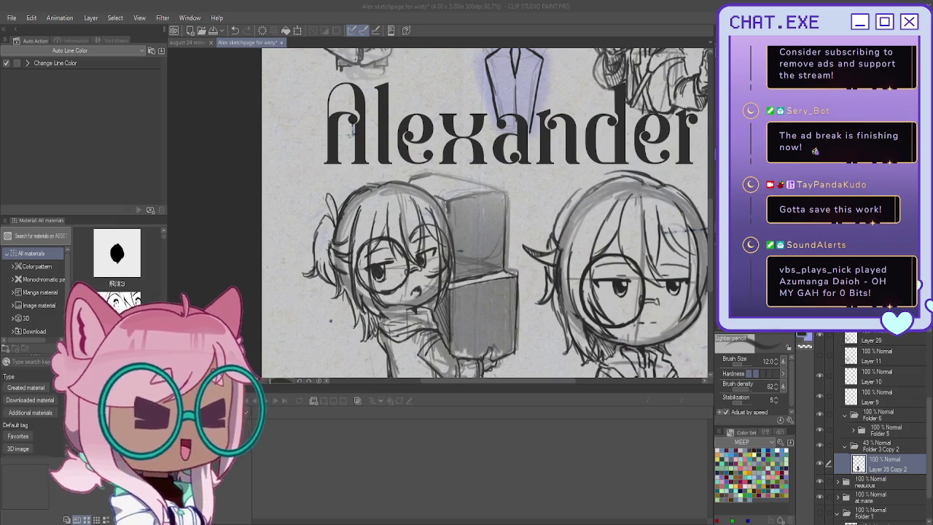
Step: Add a small touch-up stroke near the box, then undo to collapse the layer folders
click(217, 32)
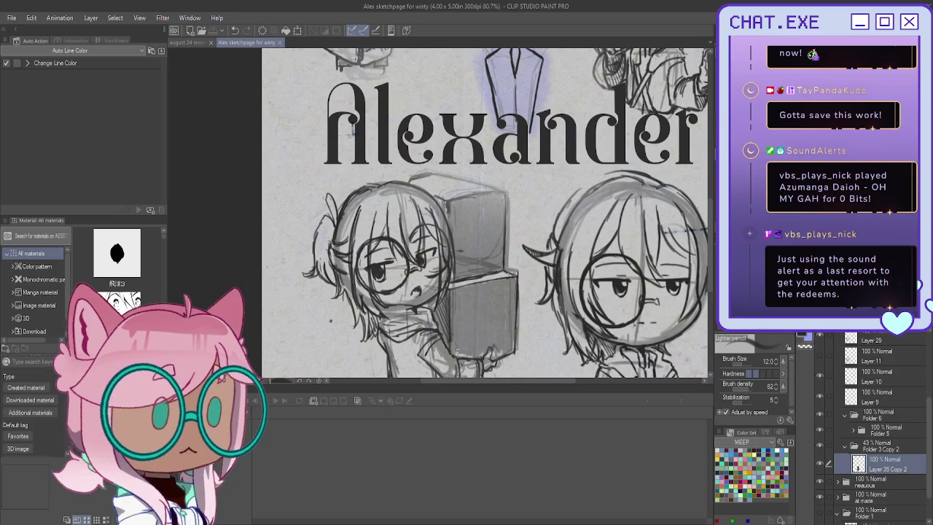
drag(481, 353, 494, 349)
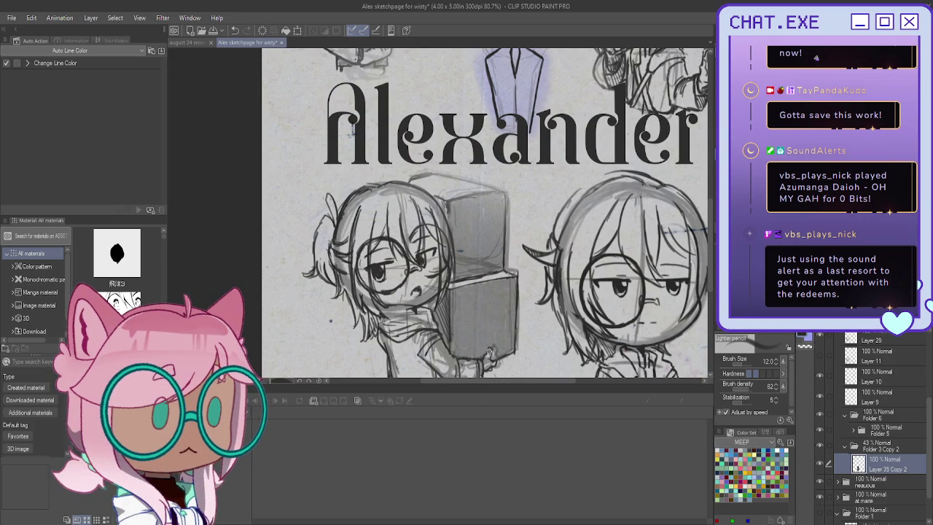
scroll(405, 336, down, 3)
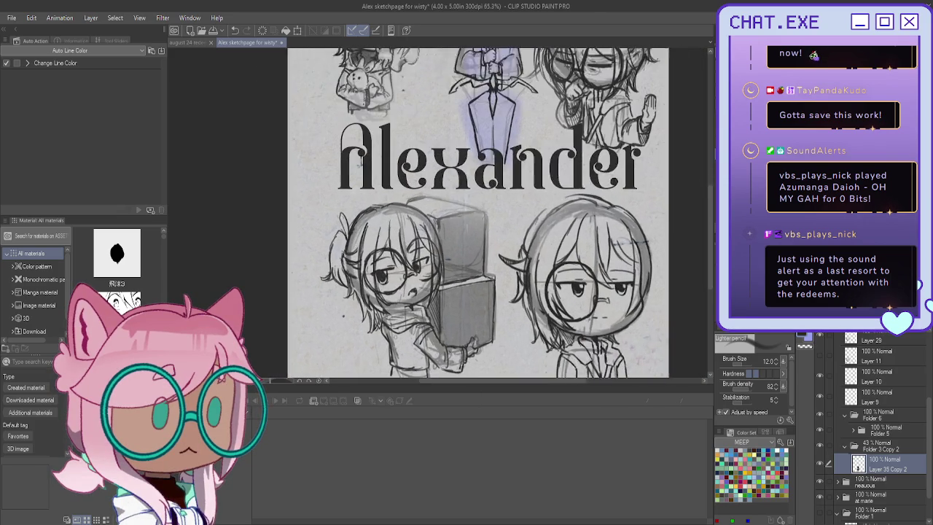
scroll(404, 340, up, 2)
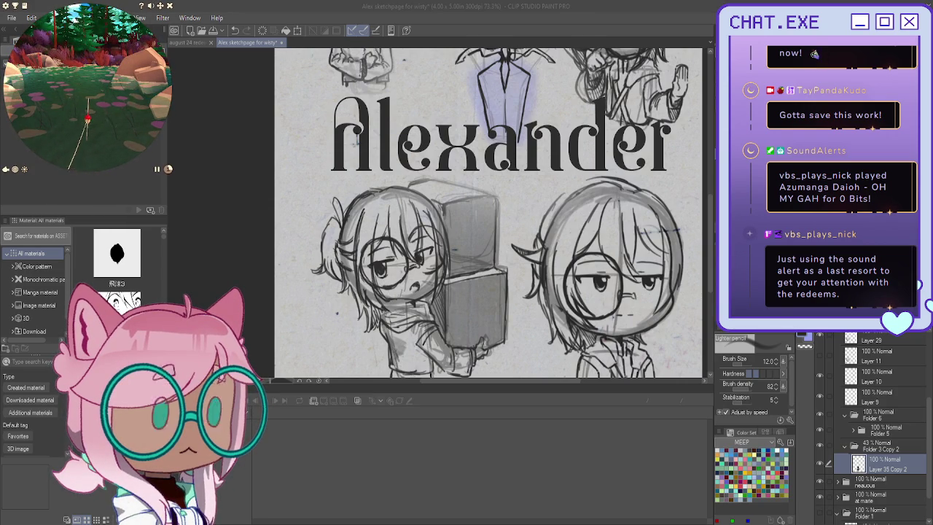
scroll(417, 362, down, 3)
scroll(417, 362, up, 2)
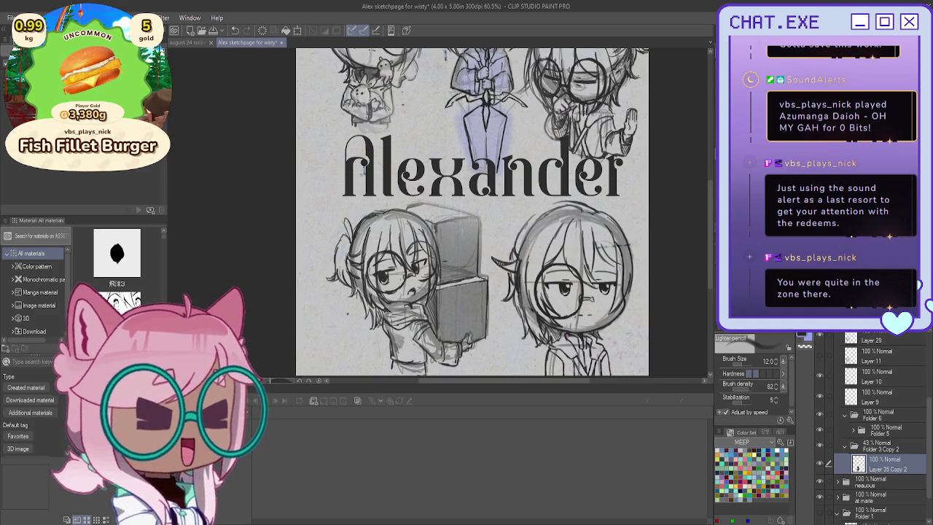
key(ctrl+z)
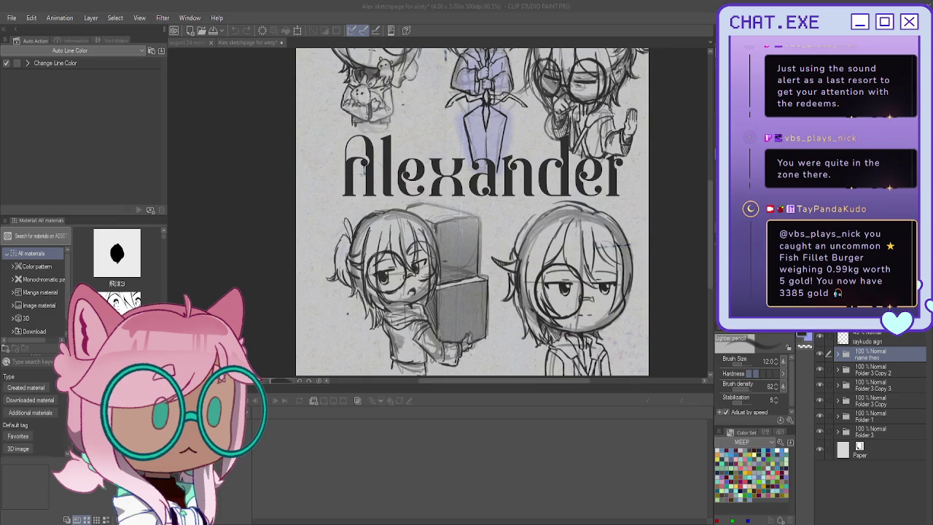
Step: Return to Layer 35 Copy 2 and darken the lower-left chibi's left hair tuft
ctrl+click(349, 276)
scroll(348, 275, up, 2)
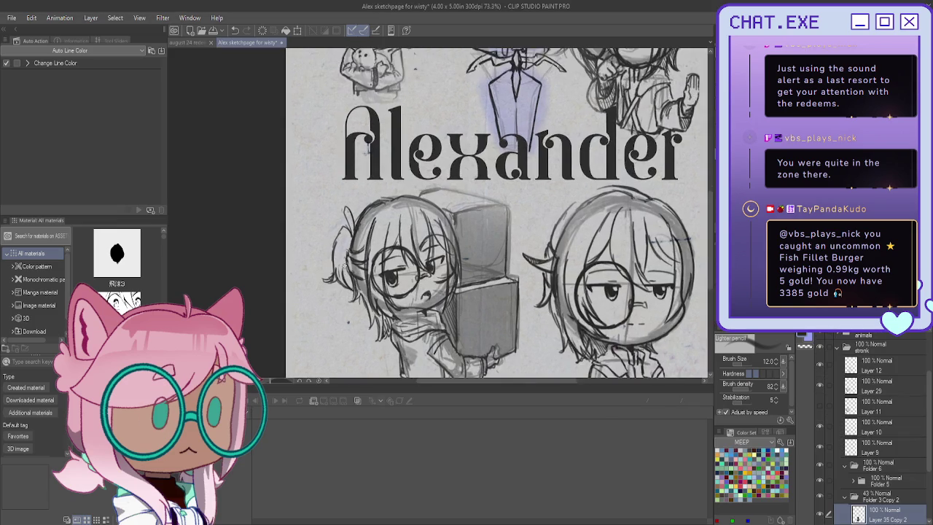
scroll(348, 276, up, 1)
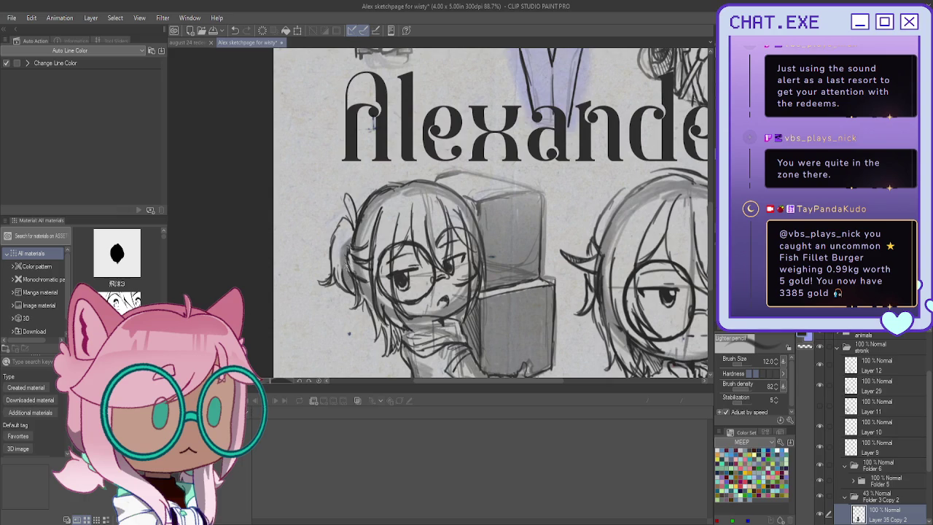
drag(347, 205, 351, 221)
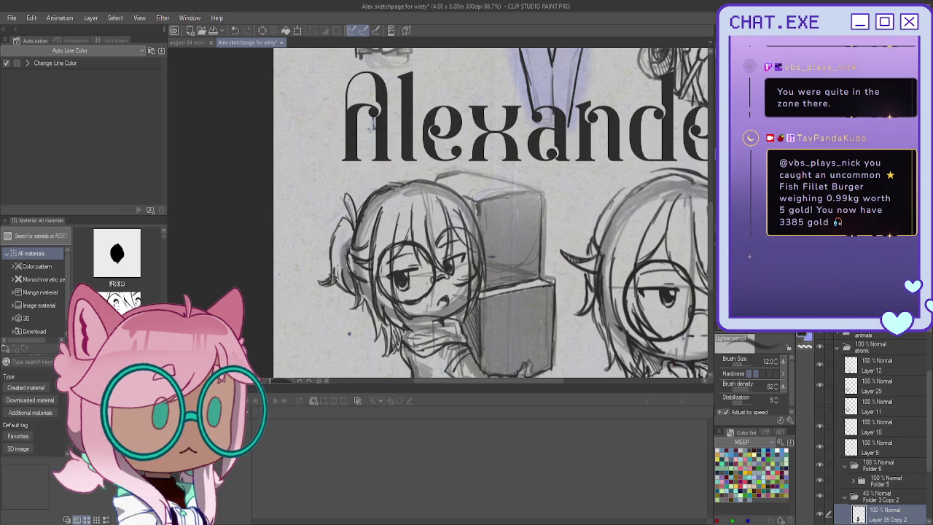
scroll(329, 281, down, 3)
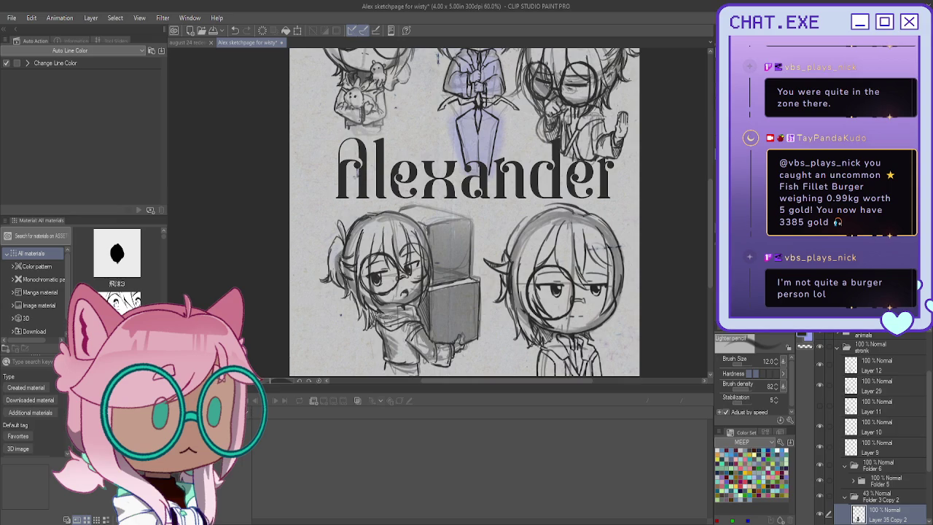
Step: Show Layer 10 so the lower-left chibi's glasses appear, and select Layer 9
scroll(365, 292, down, 3)
scroll(365, 293, up, 2)
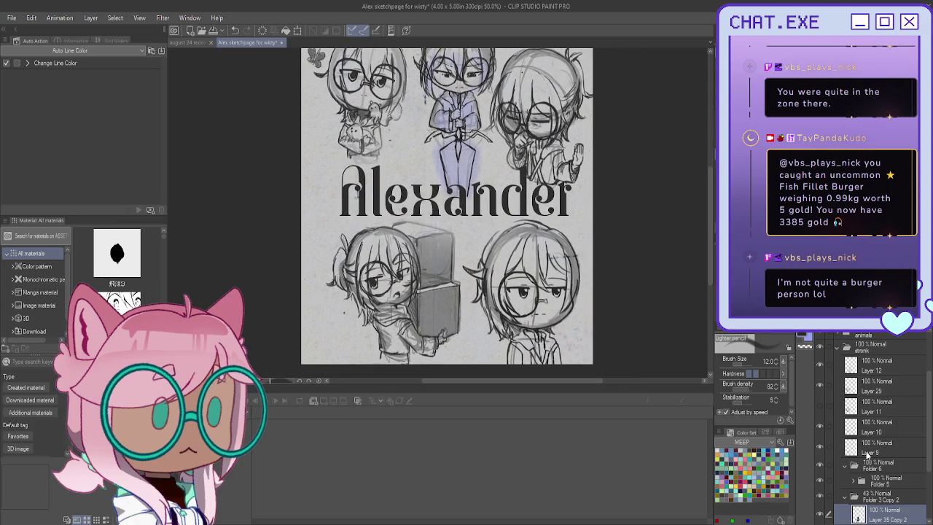
scroll(873, 447, down, 2)
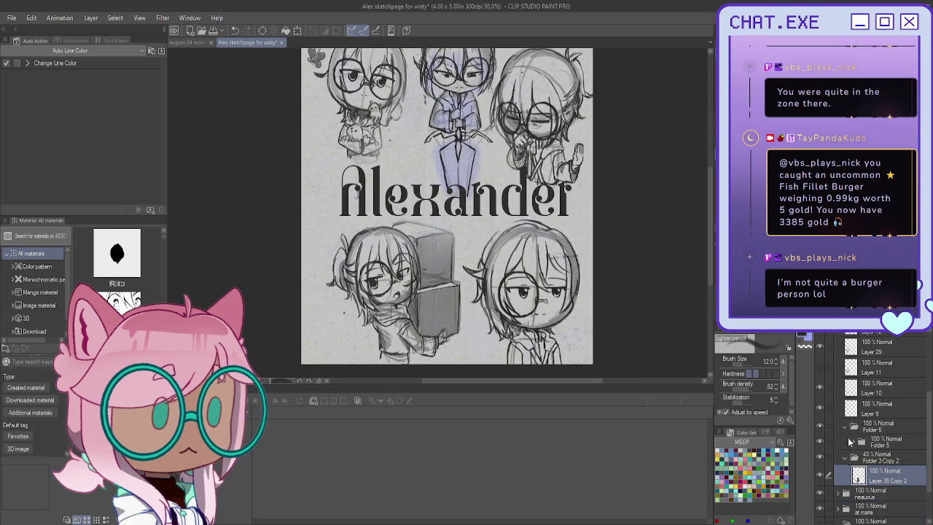
scroll(845, 444, up, 3)
click(820, 453)
click(820, 476)
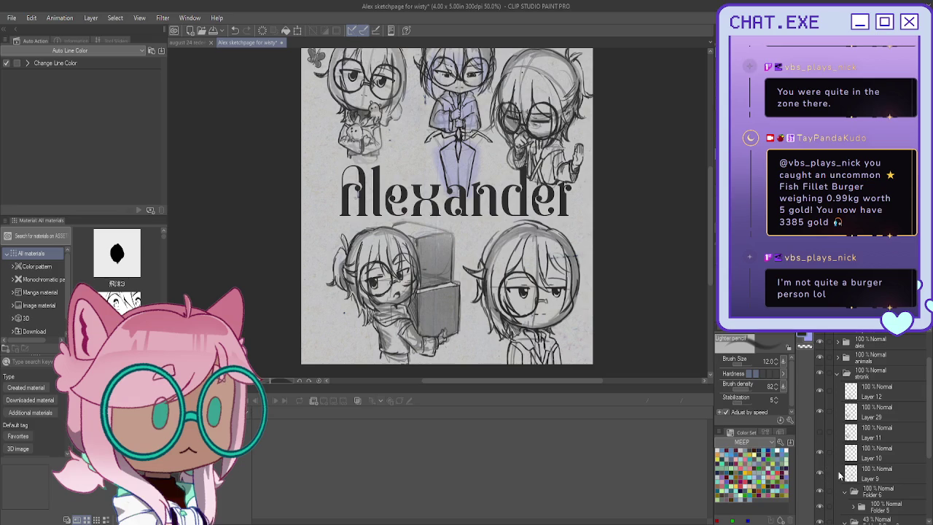
click(864, 474)
Step: Collapse the 'stronk' folder and expand the 'neauous' folder in the Layers palette
scroll(396, 310, up, 1)
scroll(395, 309, up, 2)
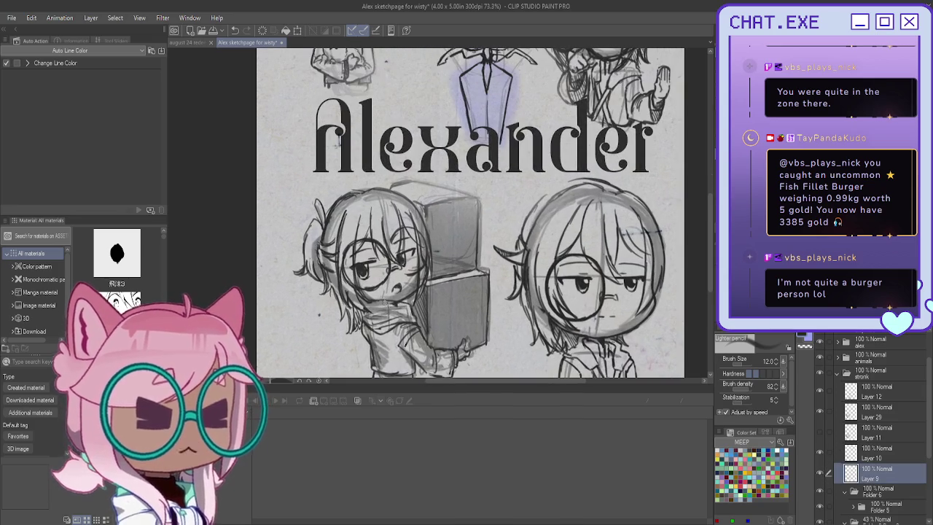
scroll(353, 291, down, 4)
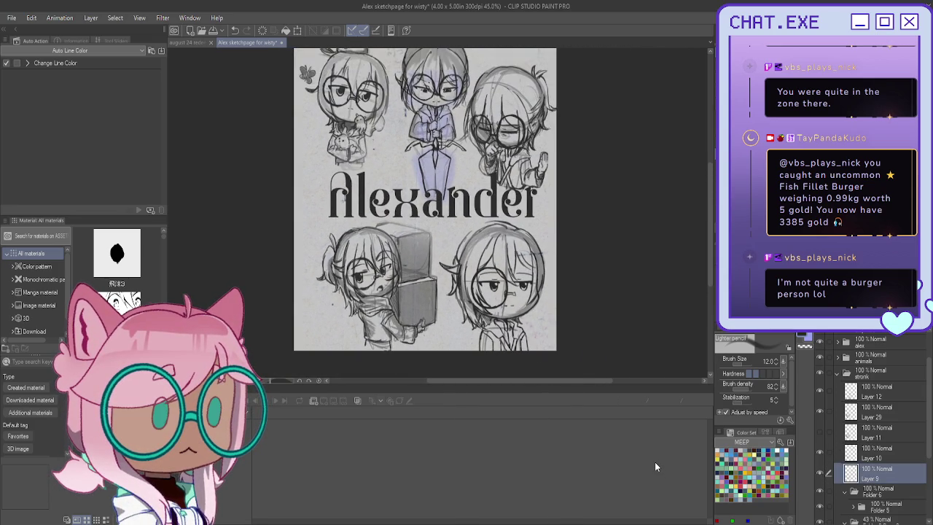
scroll(835, 411, up, 1)
scroll(834, 411, up, 1)
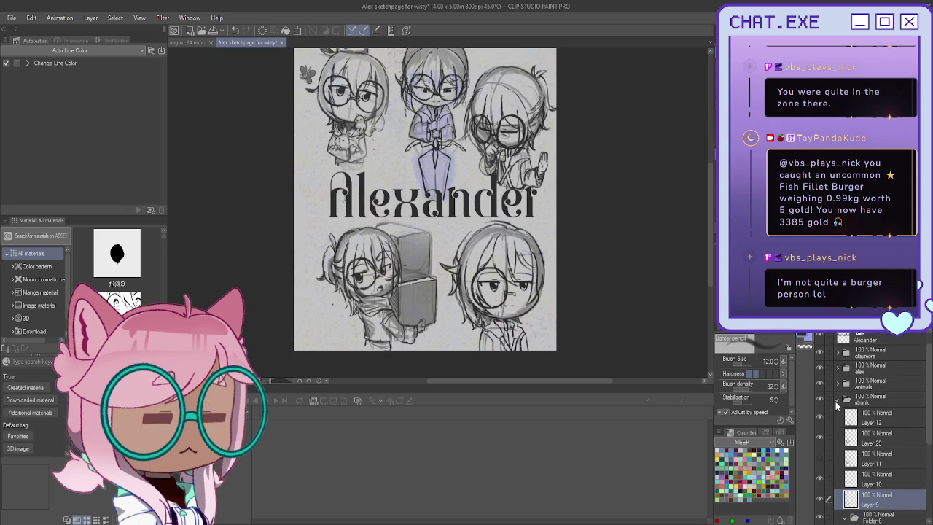
click(836, 400)
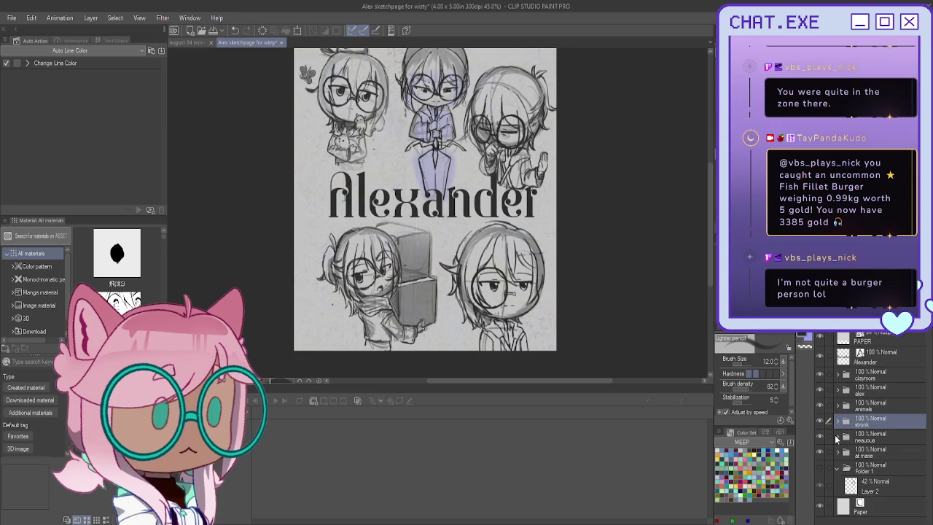
click(837, 437)
scroll(872, 460, down, 2)
scroll(872, 460, down, 2)
scroll(871, 460, down, 1)
Step: Group Layer 13 and Layer 2 Copy 5 into Folder 7 and collapse it
click(874, 437)
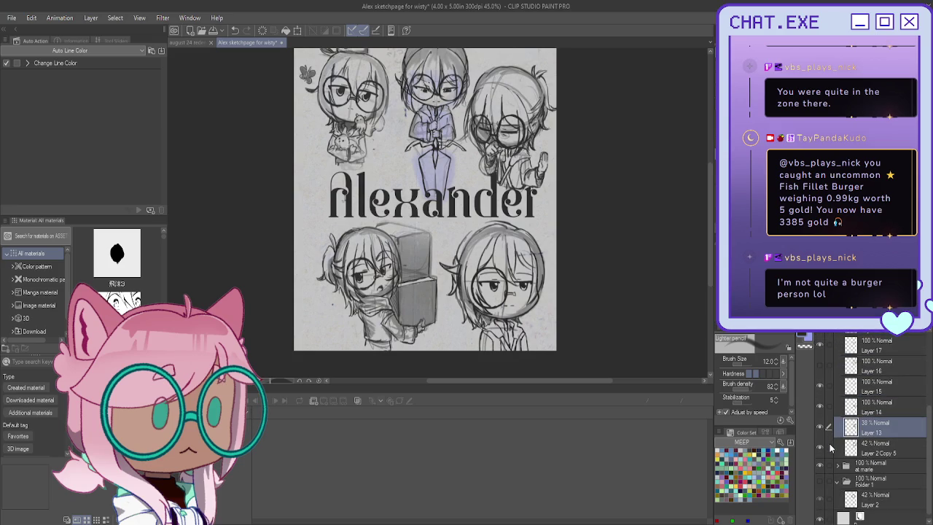
click(830, 448)
key(ctrl+g)
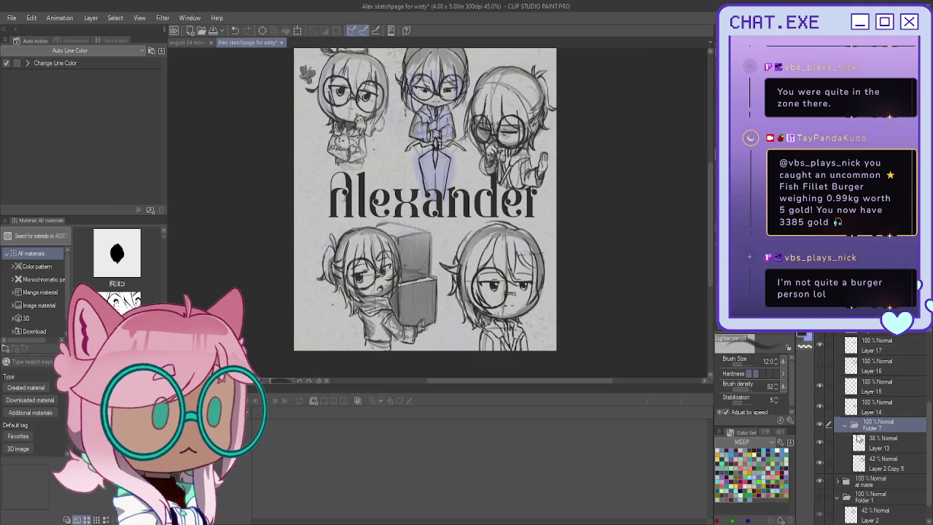
click(844, 426)
Step: Paste the shading folder as Folder 3 Copy 3, reorder it with Folder 7, and select Layer 35 Copy 3
key(ctrl+v)
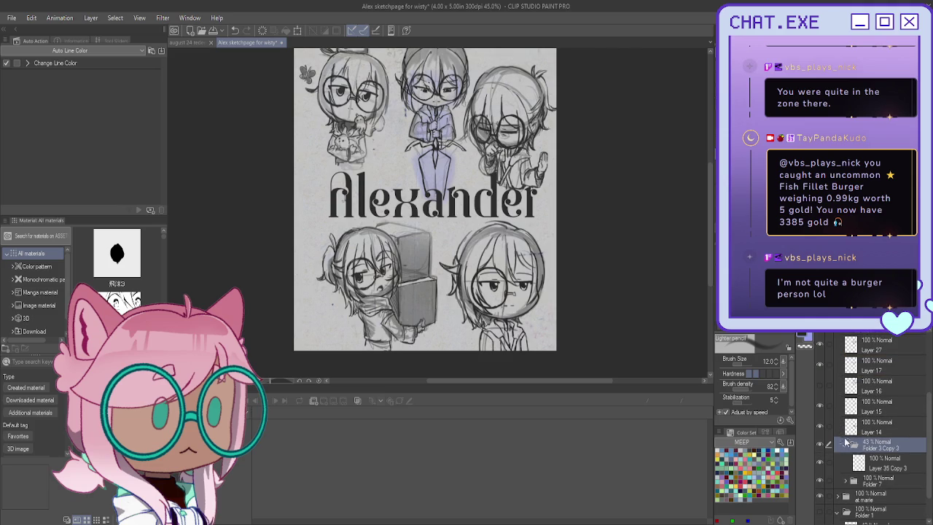
drag(864, 482, 865, 440)
click(877, 475)
mouse_move(425, 199)
mouse_down()
mouse_move(385, 280)
mouse_move(411, 275)
mouse_up()
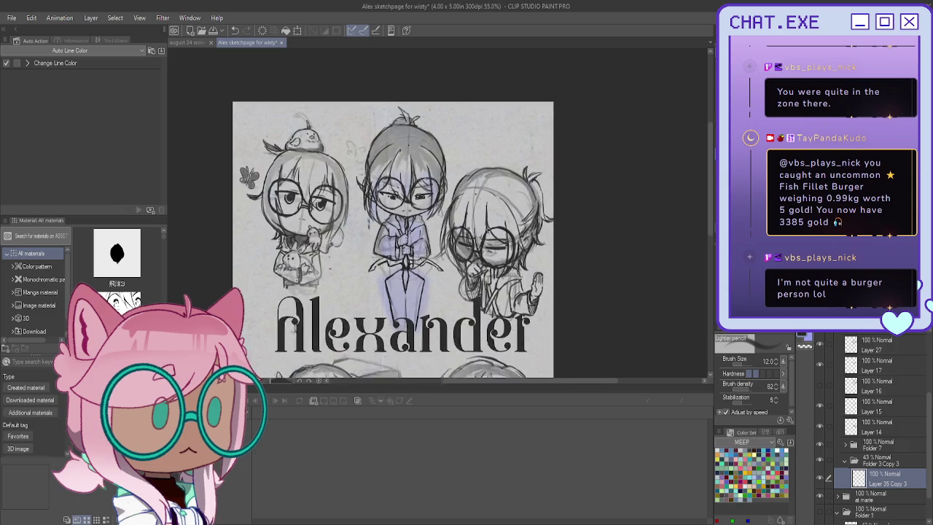
Step: Shade around the upper-right chibi's eye on Layer 35 Copy 3 and set it to Multiply
scroll(480, 266, up, 5)
mouse_move(479, 266)
mouse_down()
mouse_move(494, 253)
mouse_move(473, 247)
mouse_move(494, 256)
mouse_move(466, 258)
mouse_up()
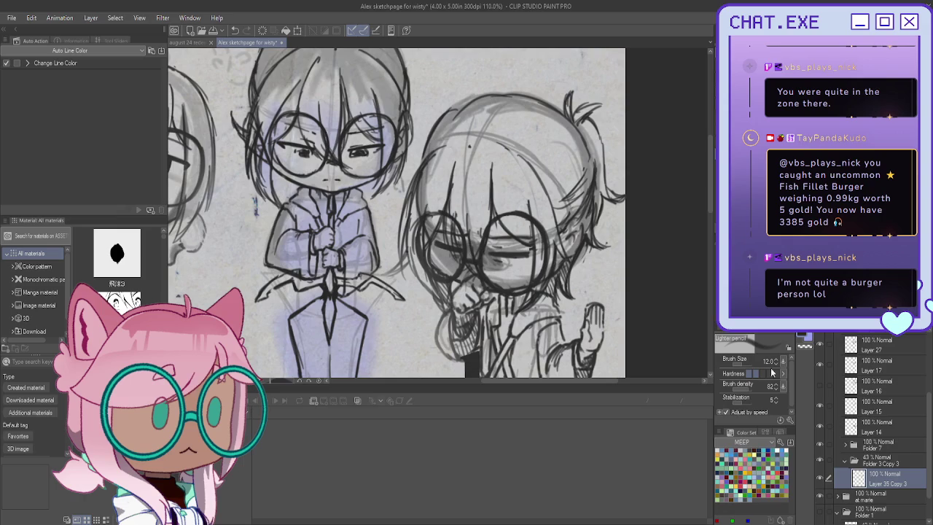
key(shift+alt+m)
Step: Draw sleeve strokes by the raised hand on new Layer 37, then move Layer 35 Copy 3 below Folder 7
key(ctrl+shift+n)
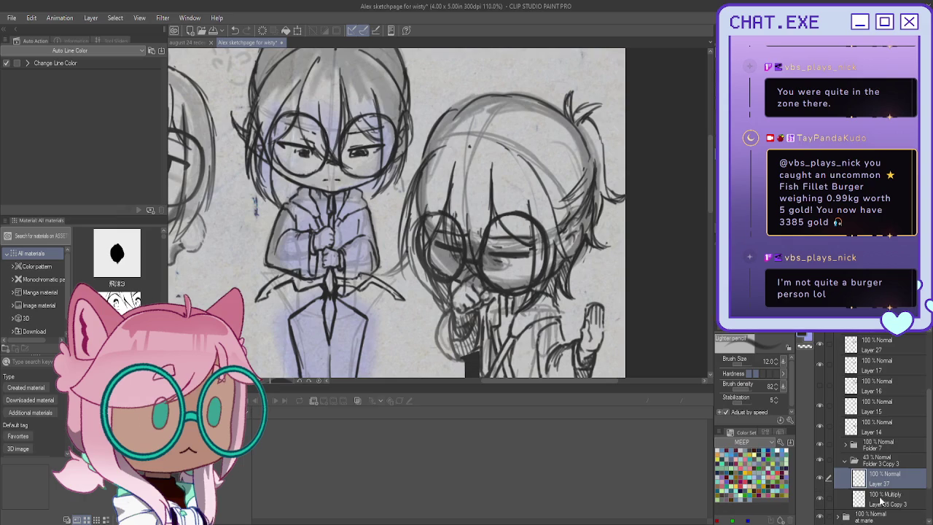
click(877, 498)
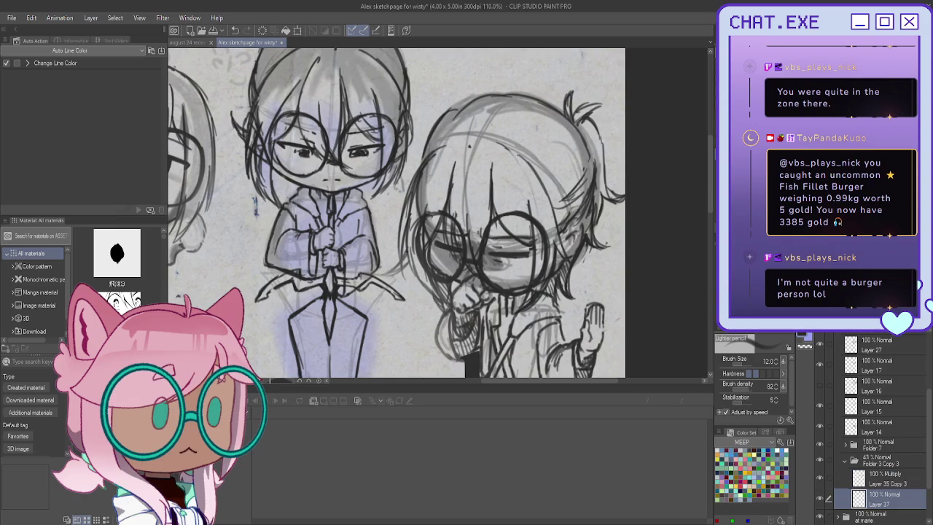
scroll(467, 270, up, 1)
scroll(444, 285, up, 1)
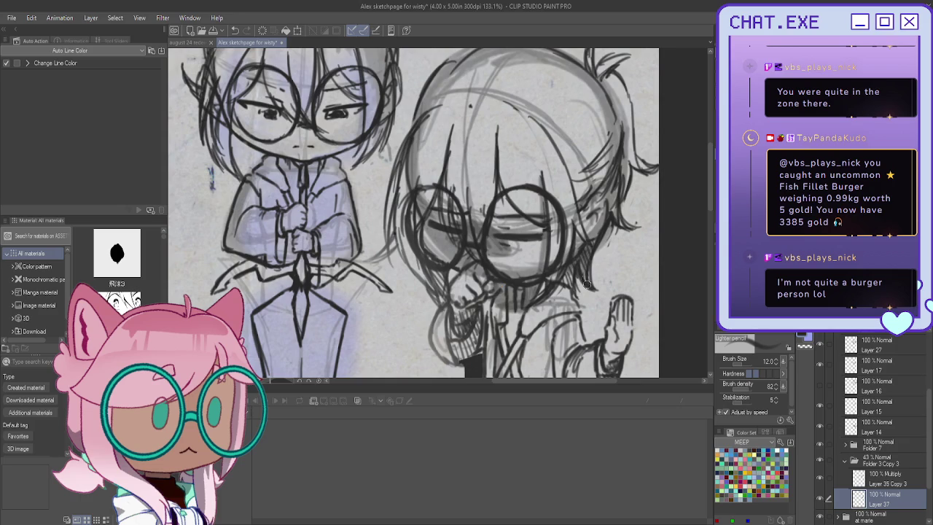
scroll(557, 281, down, 4)
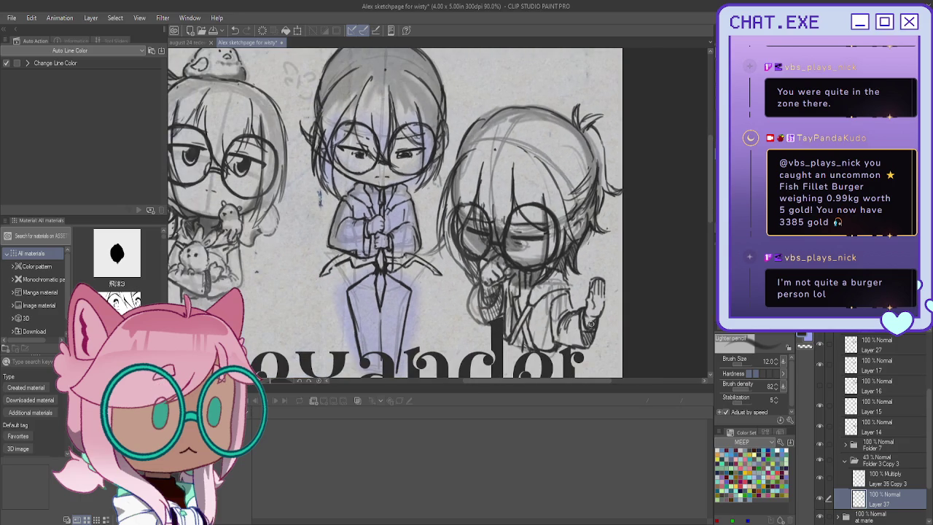
drag(586, 341, 586, 321)
scroll(487, 295, up, 1)
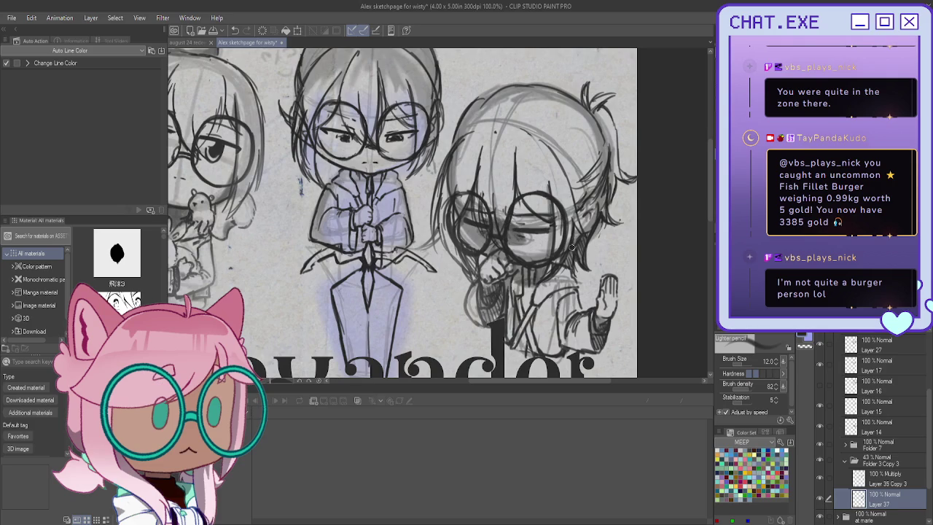
mouse_move(880, 478)
mouse_down()
mouse_move(872, 457)
mouse_move(867, 467)
mouse_up()
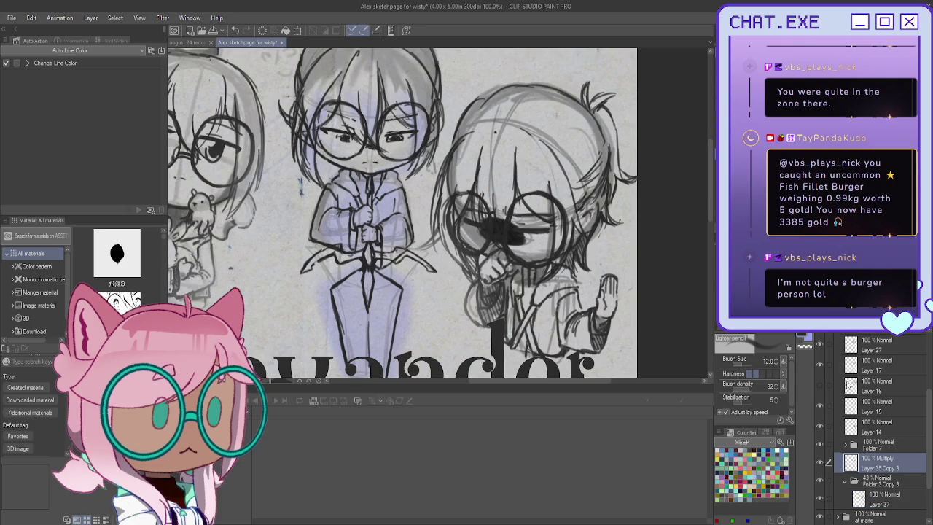
Step: Lower the face shading to 39% opacity, then try and undo a stroke over the right glasses
drag(897, 324, 839, 324)
scroll(868, 437, down, 1)
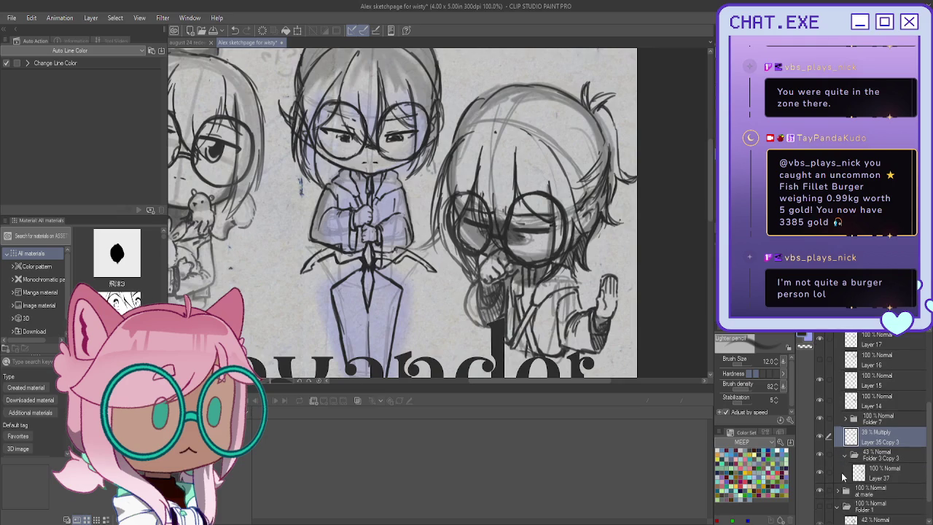
click(878, 472)
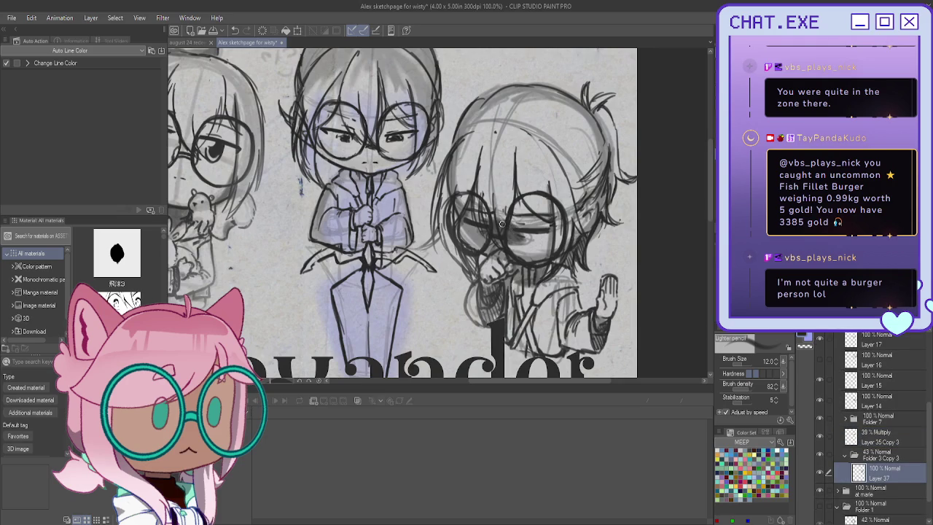
drag(515, 213, 536, 244)
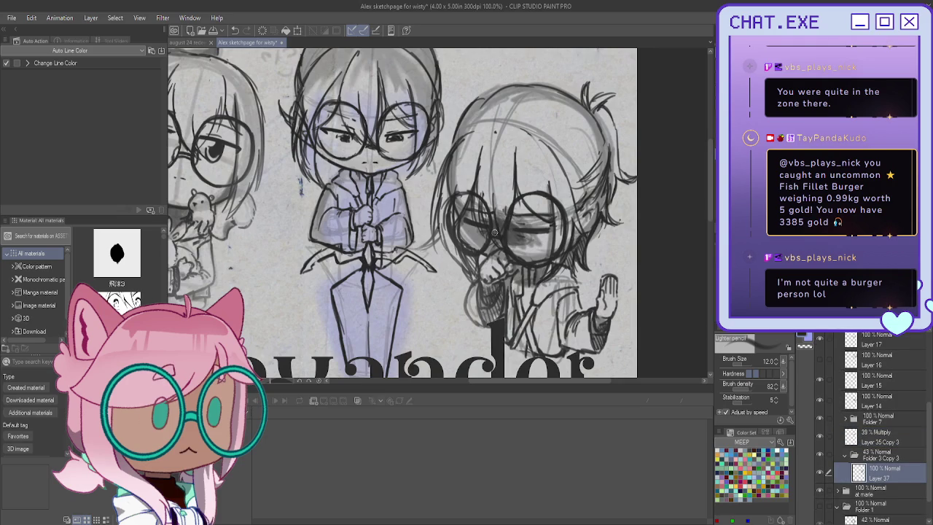
key(ctrl+z)
Step: Lower Folder 7's opacity to lighten the top-right chibi's sketch
scroll(481, 216, up, 1)
scroll(482, 219, up, 1)
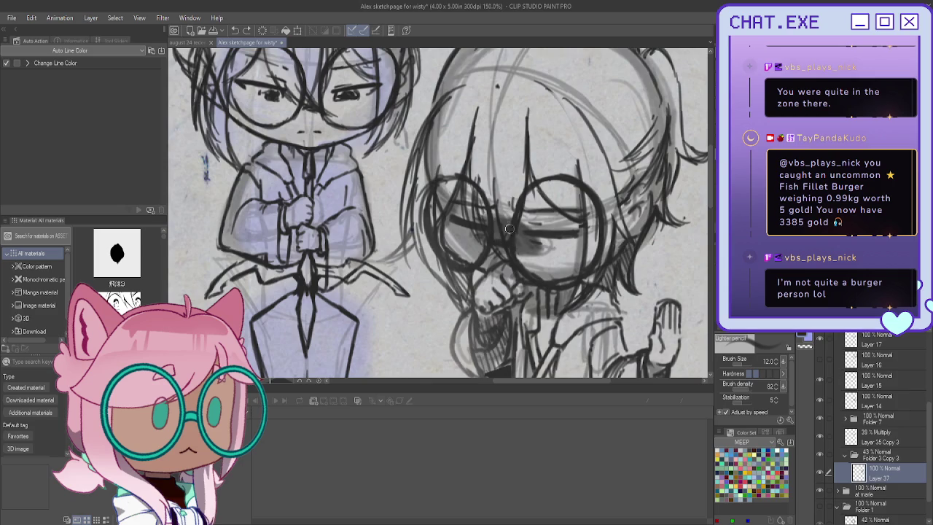
click(879, 436)
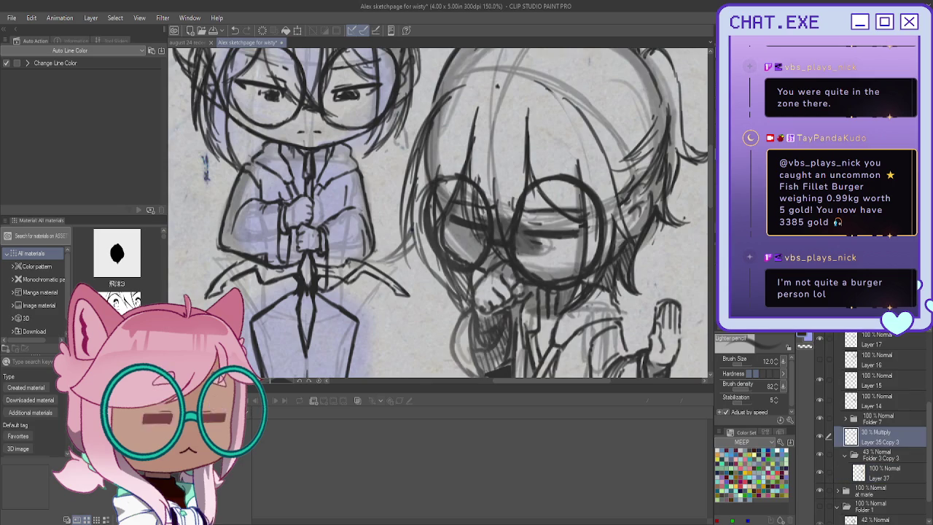
scroll(506, 293, down, 1)
scroll(502, 295, down, 1)
scroll(497, 311, down, 1)
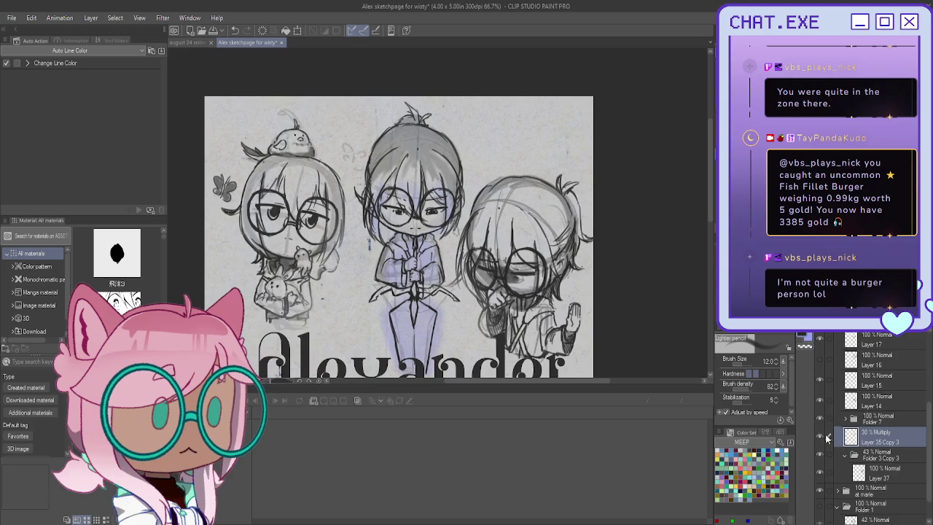
scroll(829, 435, up, 1)
scroll(830, 437, down, 1)
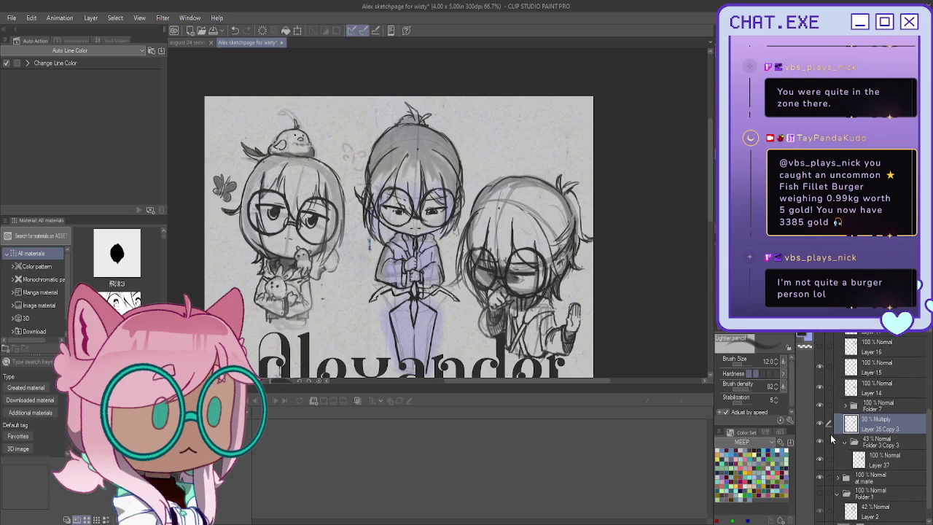
scroll(831, 442, down, 1)
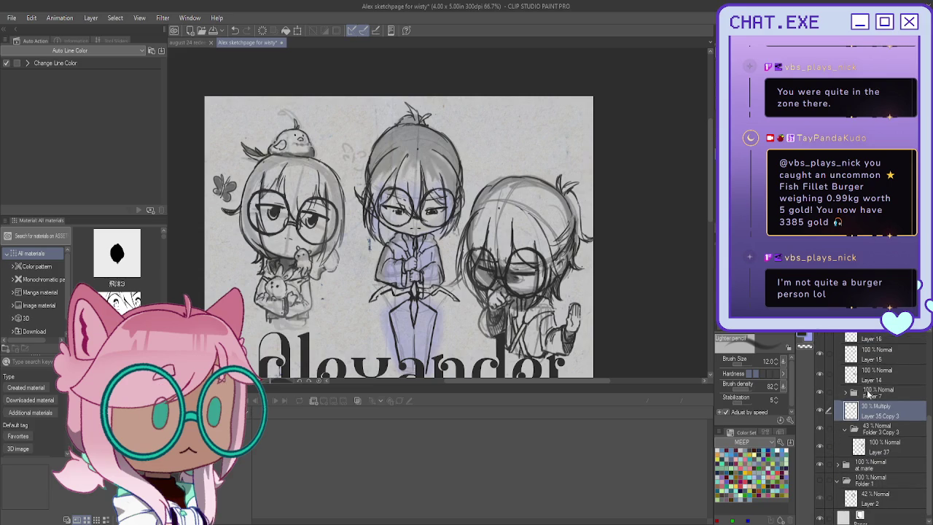
click(866, 393)
drag(904, 315, 861, 315)
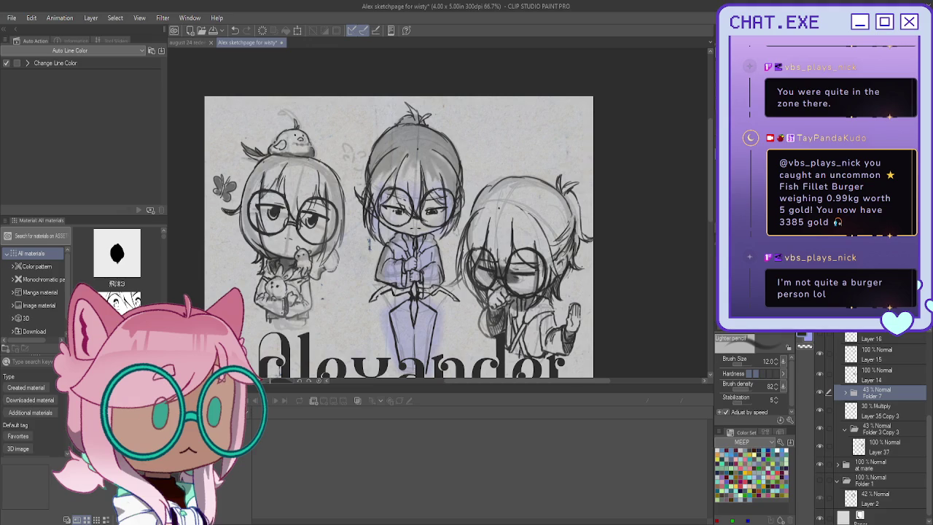
Step: Add a few short pencil strokes near the top sketches on Layer 37
scroll(399, 237, down, 3)
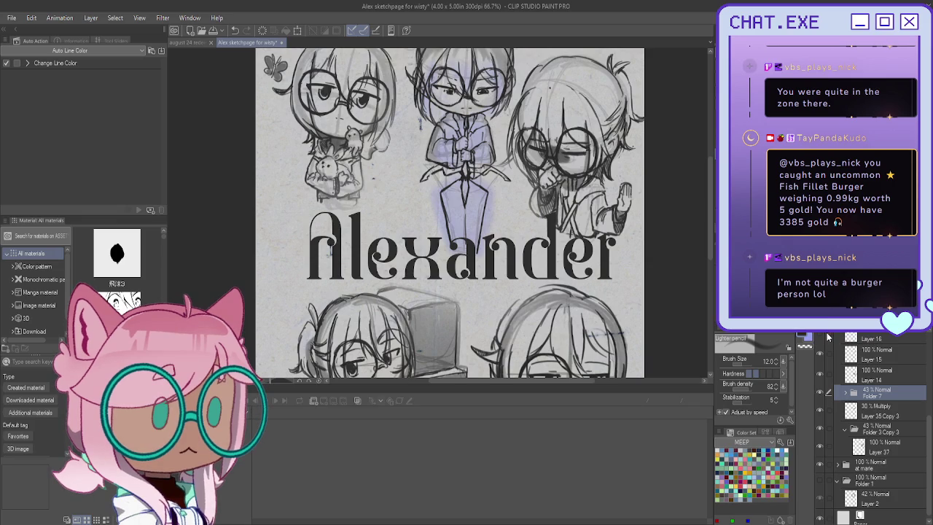
click(878, 446)
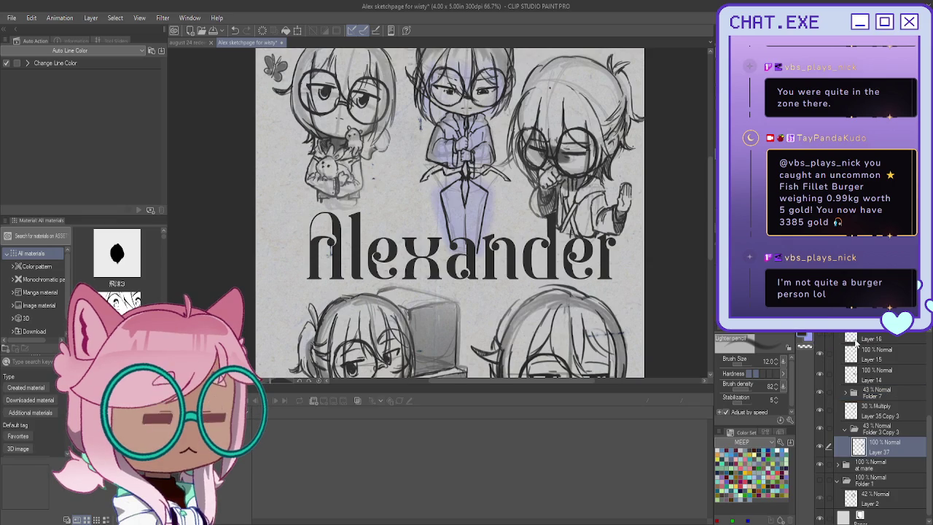
scroll(582, 189, up, 2)
scroll(582, 190, up, 2)
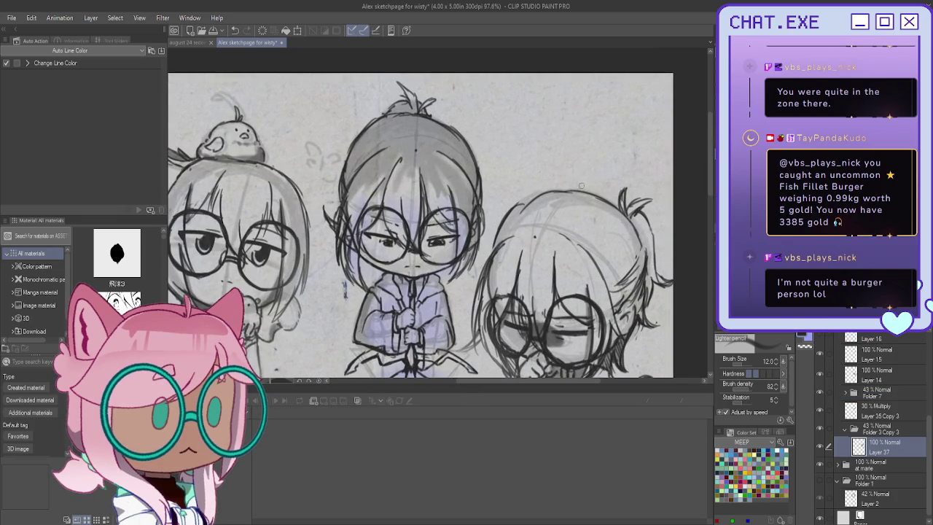
mouse_move(581, 177)
mouse_down()
mouse_move(581, 206)
mouse_move(592, 198)
mouse_up()
scroll(569, 183, down, 2)
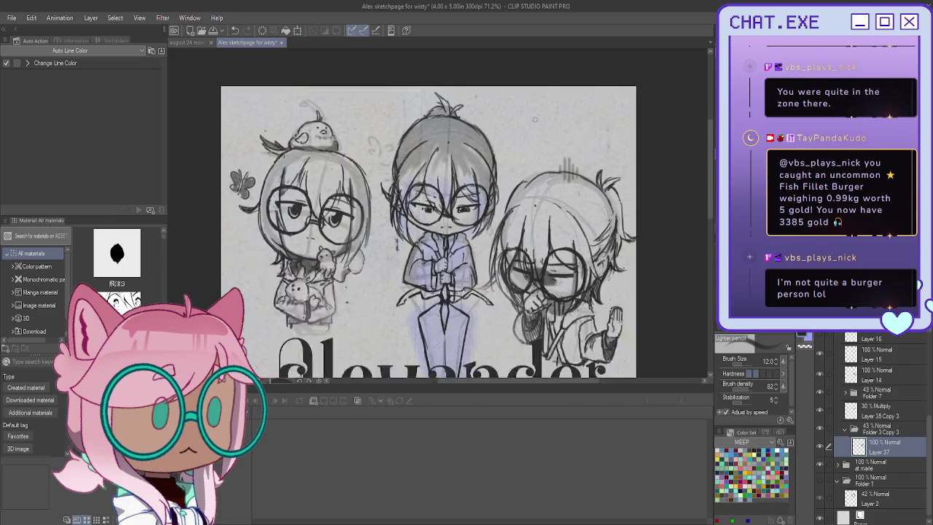
scroll(569, 182, down, 2)
drag(510, 255, 563, 126)
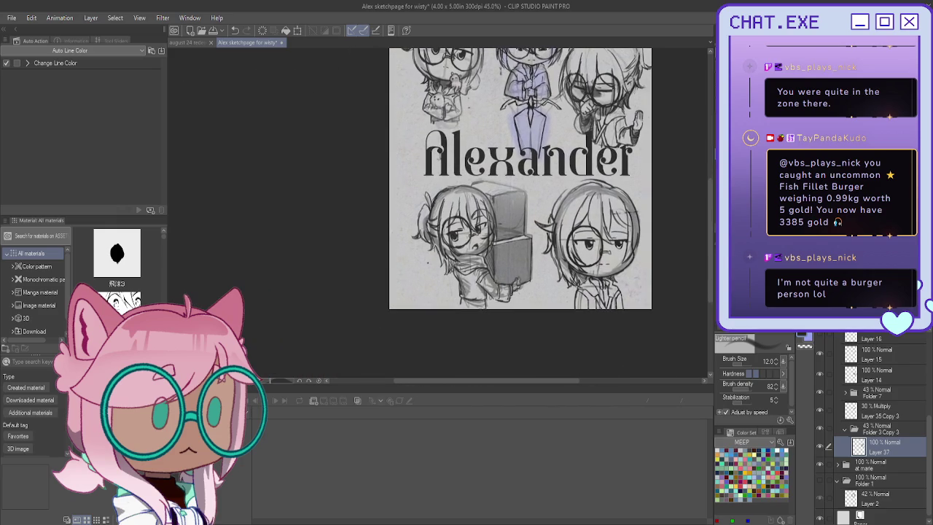
scroll(839, 394, up, 2)
scroll(838, 393, up, 2)
Step: Expand the 'at marie' folder and paste a drawing-folder copy above Layer 2 Copy 7
click(835, 392)
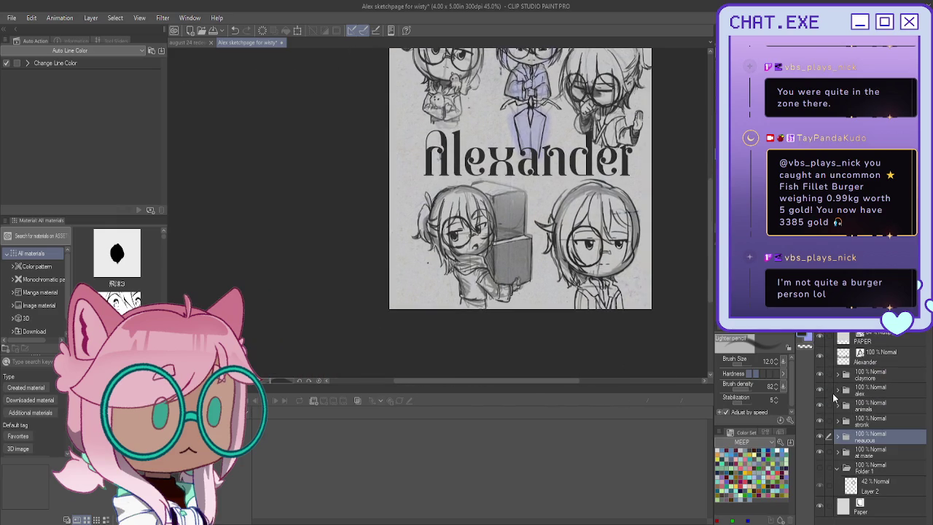
click(838, 452)
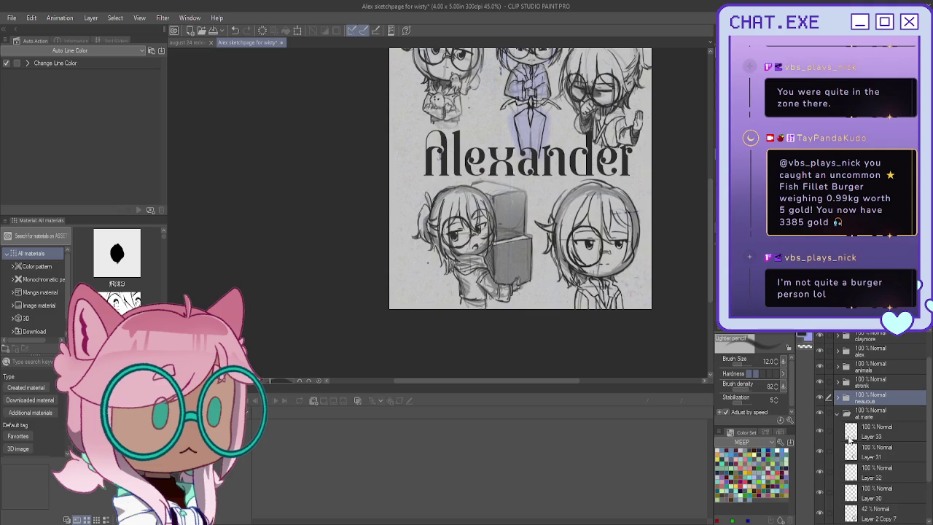
scroll(835, 467, down, 2)
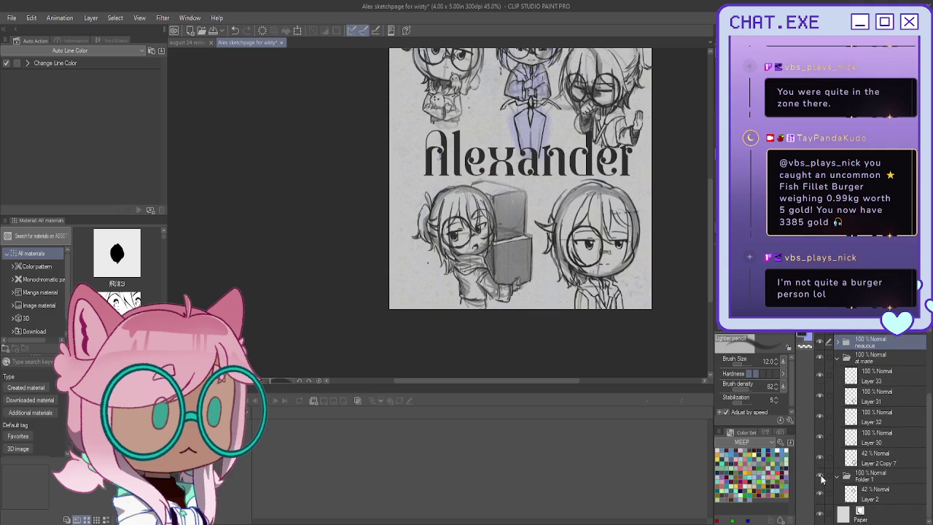
scroll(834, 474, up, 1)
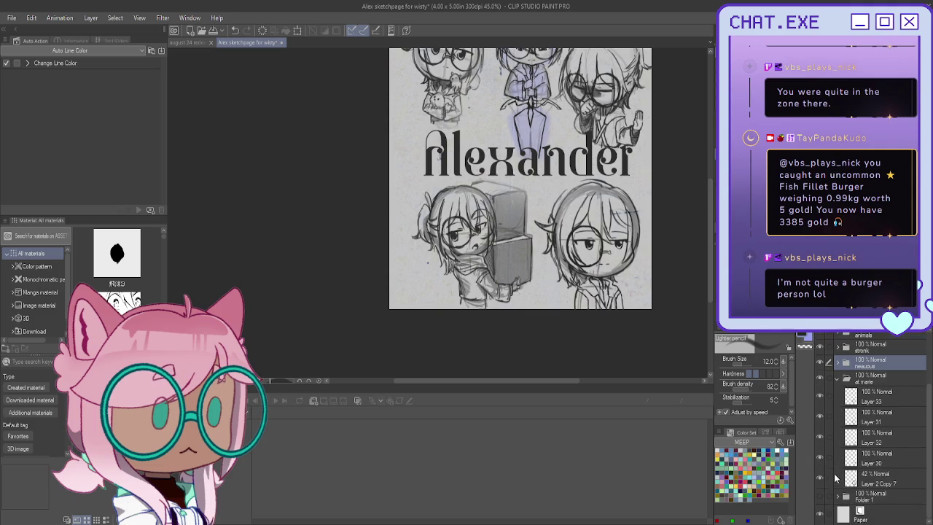
click(851, 395)
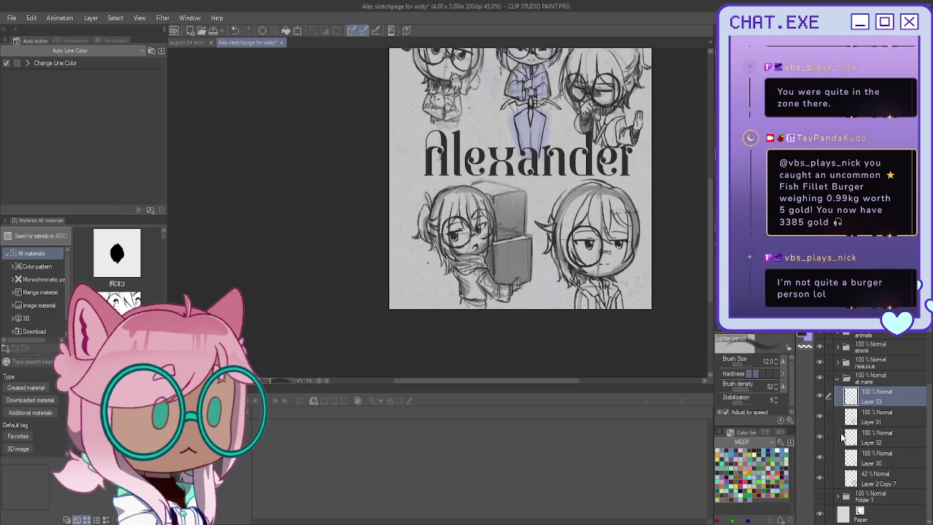
click(838, 460)
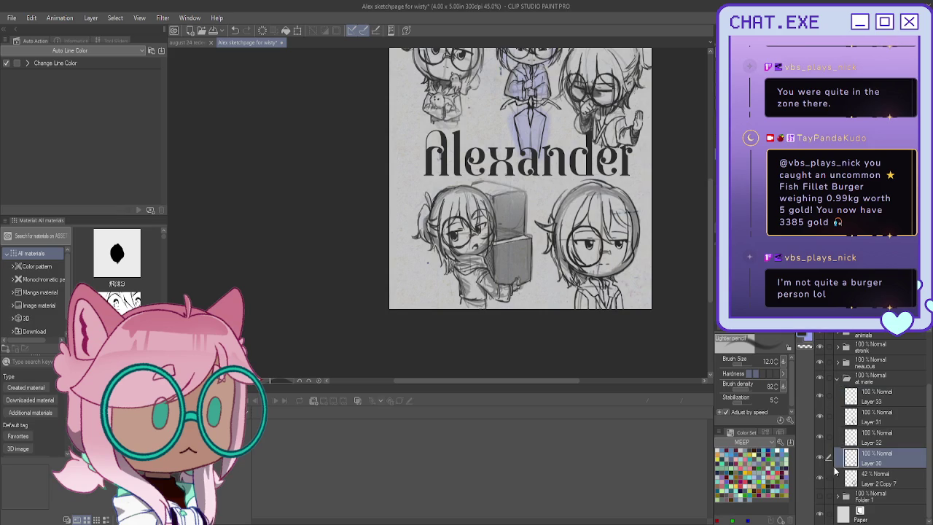
click(828, 476)
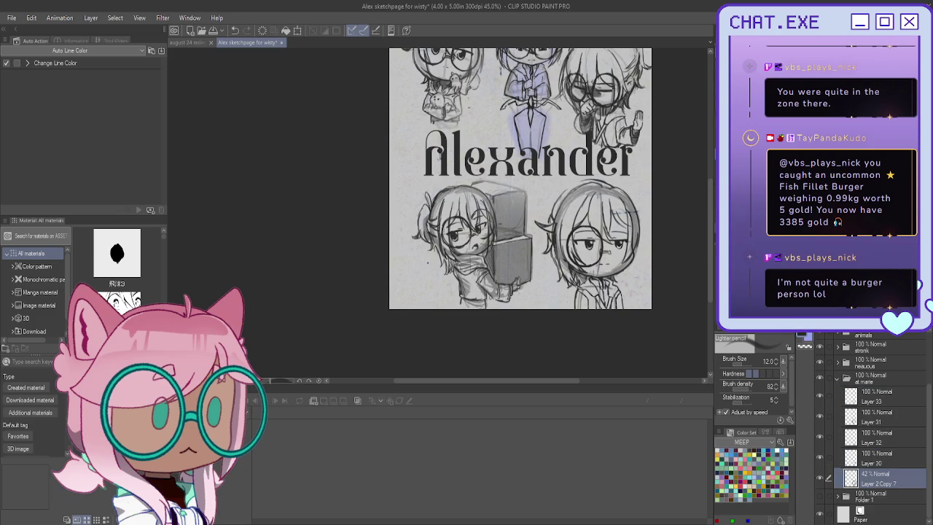
key(ctrl+v)
Step: Move Layer 2 Copy 7 above Folder 3 Copy 4, fade it to 17%, and select Layer 35 Copy 4
scroll(875, 470, down, 2)
drag(875, 472, 869, 432)
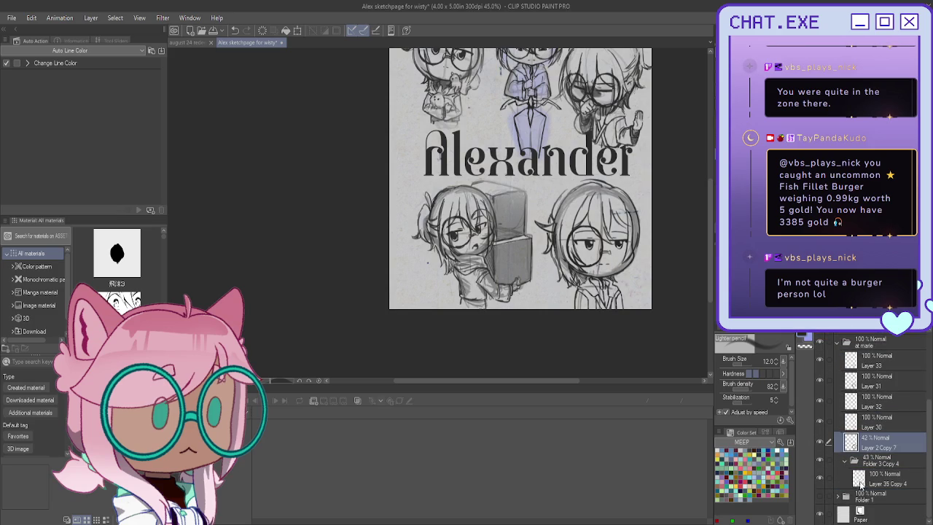
click(857, 483)
click(878, 445)
drag(886, 325, 859, 324)
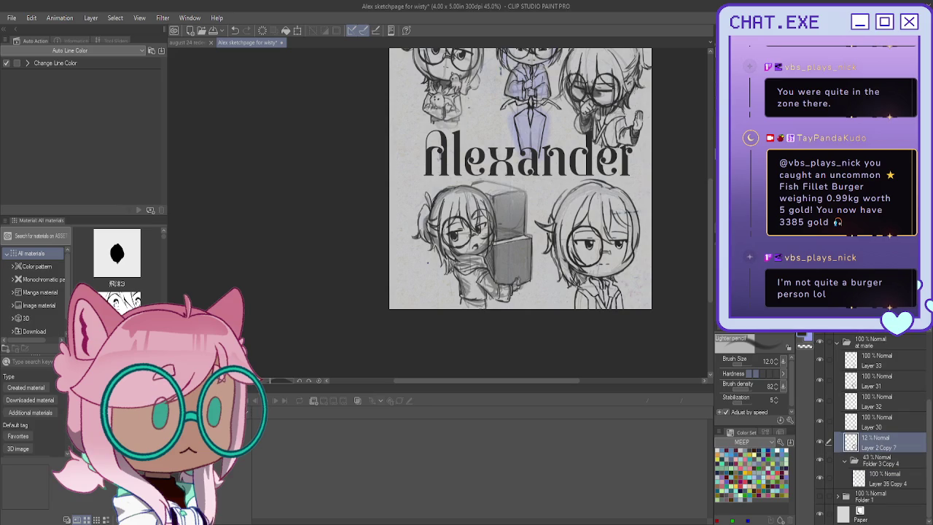
click(878, 478)
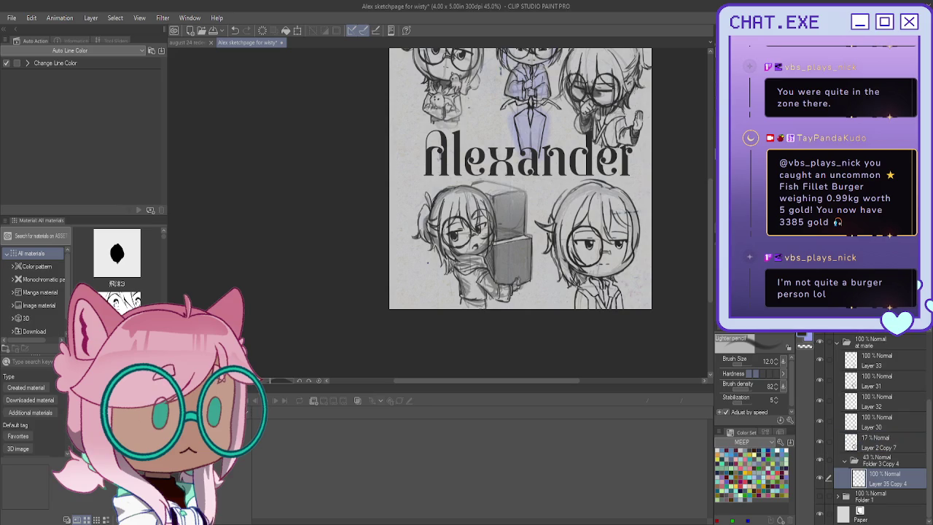
drag(704, 172, 670, 197)
Step: Draw new lines on the right side of the lower-right chibi's hair and darken a strand on Layer 35 Copy 4
scroll(585, 218, up, 2)
scroll(585, 219, up, 2)
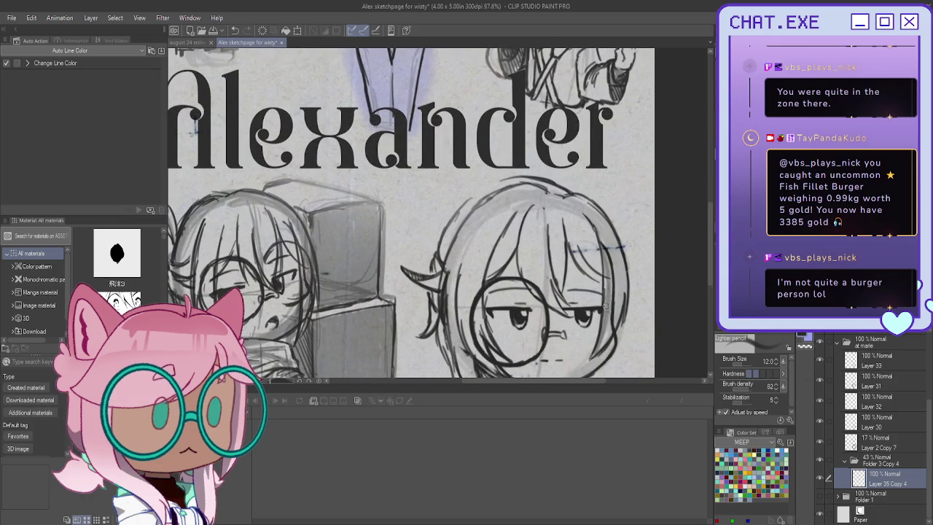
click(871, 422)
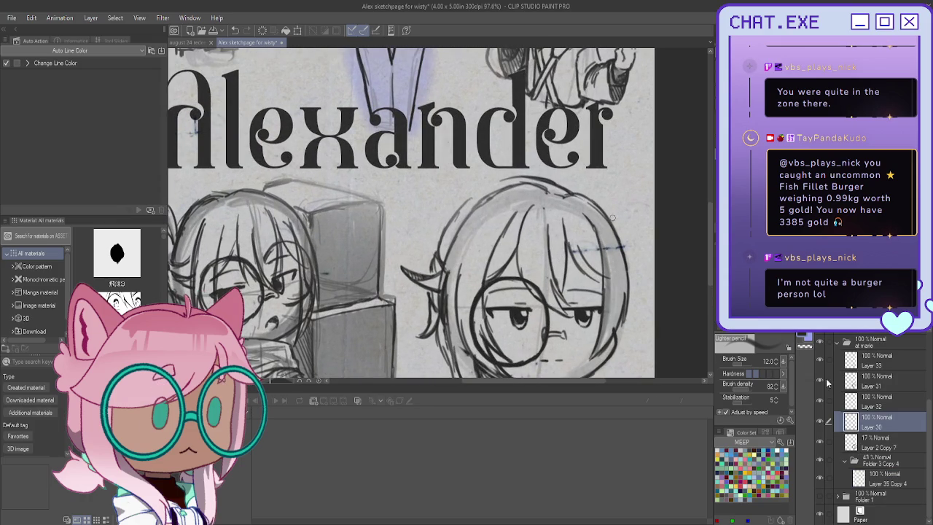
click(874, 479)
mouse_move(587, 217)
mouse_down()
mouse_move(599, 281)
mouse_move(584, 255)
mouse_up()
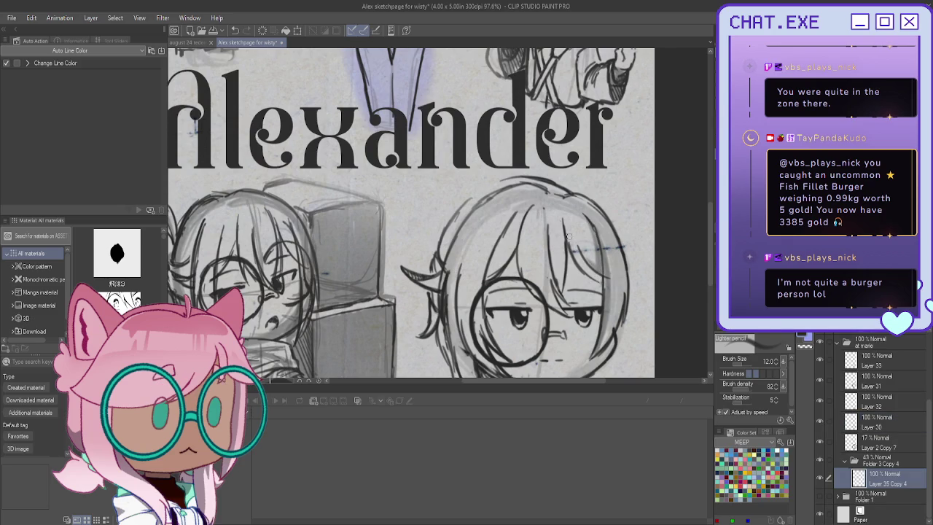
scroll(583, 255, down, 3)
scroll(568, 240, up, 2)
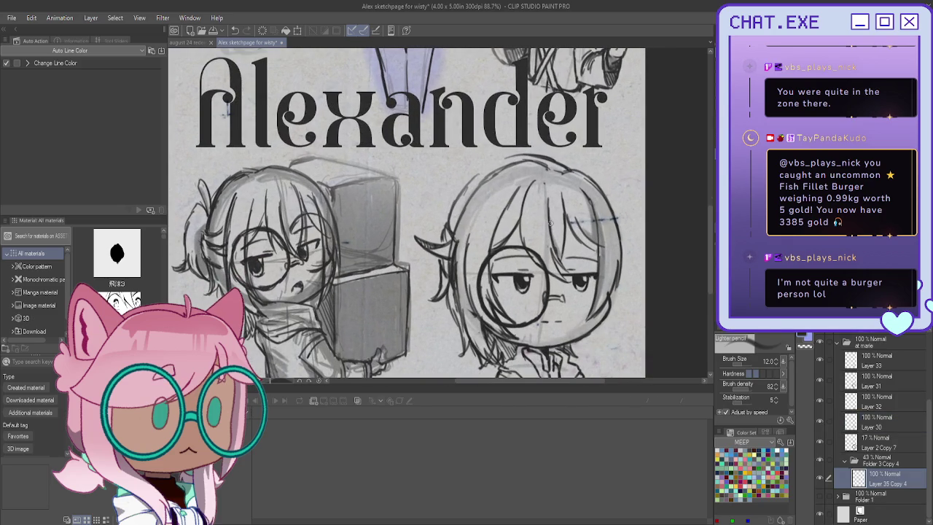
drag(518, 186, 493, 243)
scroll(410, 220, down, 3)
scroll(419, 248, up, 2)
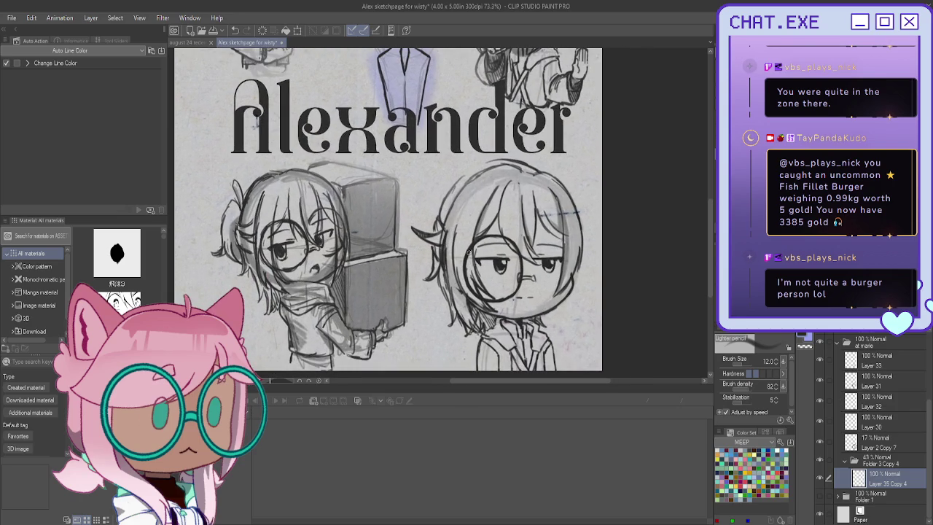
Step: On a new layer above Layer 32, darken the right chibi's hair outline with the mechanical pencil
key(p)
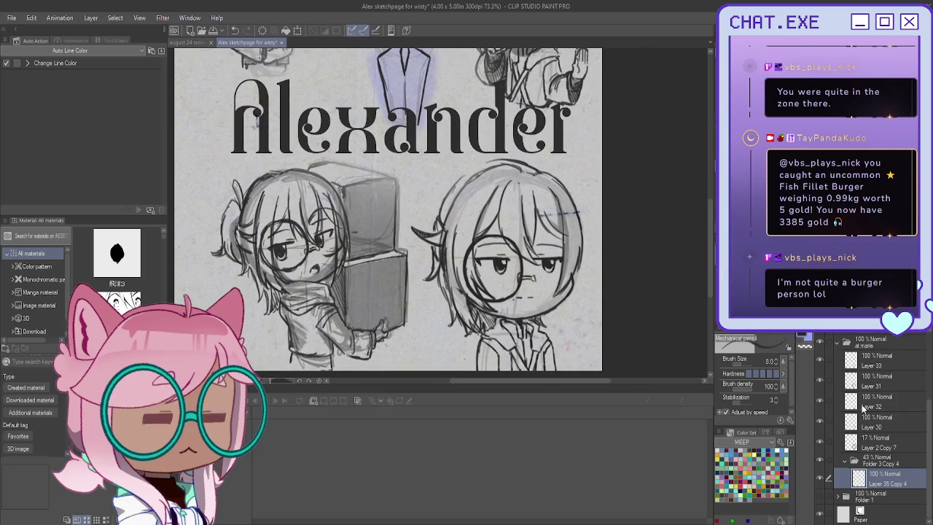
click(879, 401)
key(ctrl+shift+n)
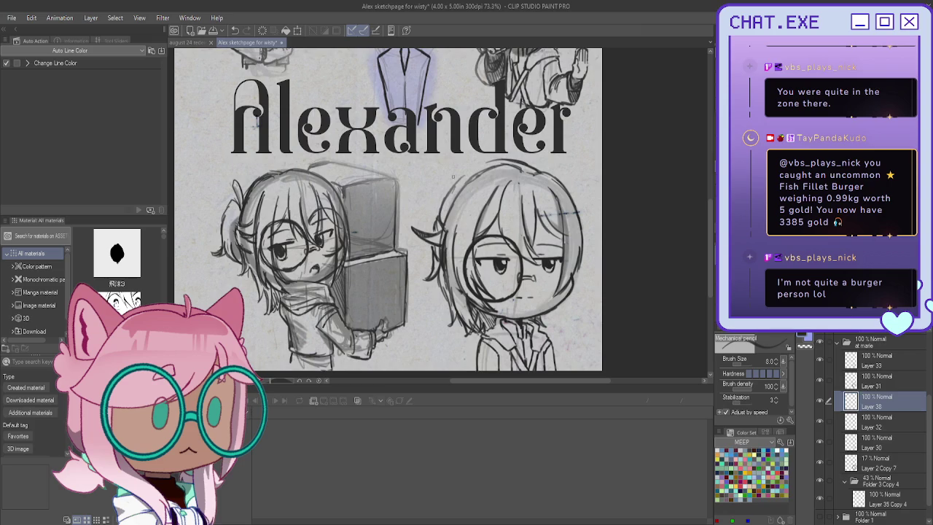
mouse_move(449, 170)
mouse_down()
mouse_move(445, 190)
mouse_move(427, 189)
mouse_up()
mouse_move(427, 193)
mouse_down()
mouse_move(419, 232)
mouse_move(426, 191)
mouse_up()
mouse_move(427, 220)
mouse_down()
mouse_move(411, 237)
mouse_move(429, 265)
mouse_up()
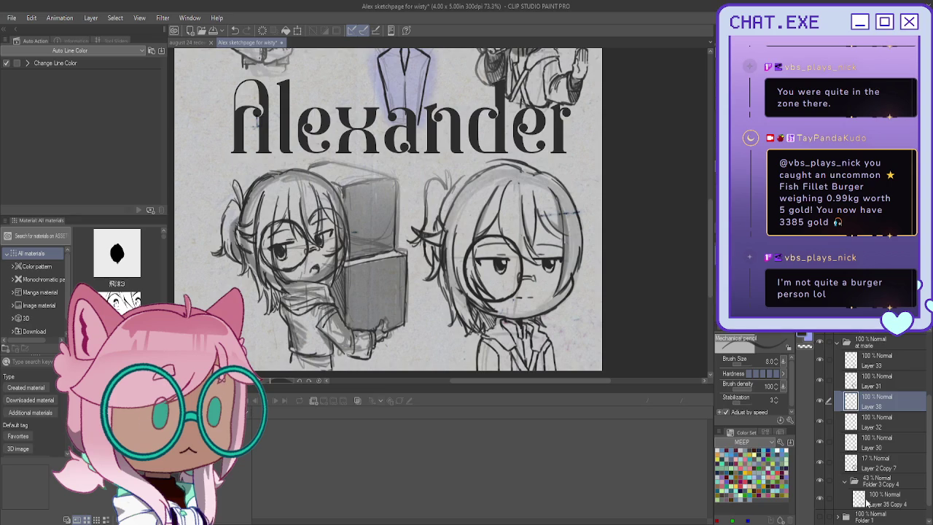
Step: Shade the right chibi's neck and collar with the lighter pencil on Layer 35 Copy 4
click(879, 499)
click(758, 88)
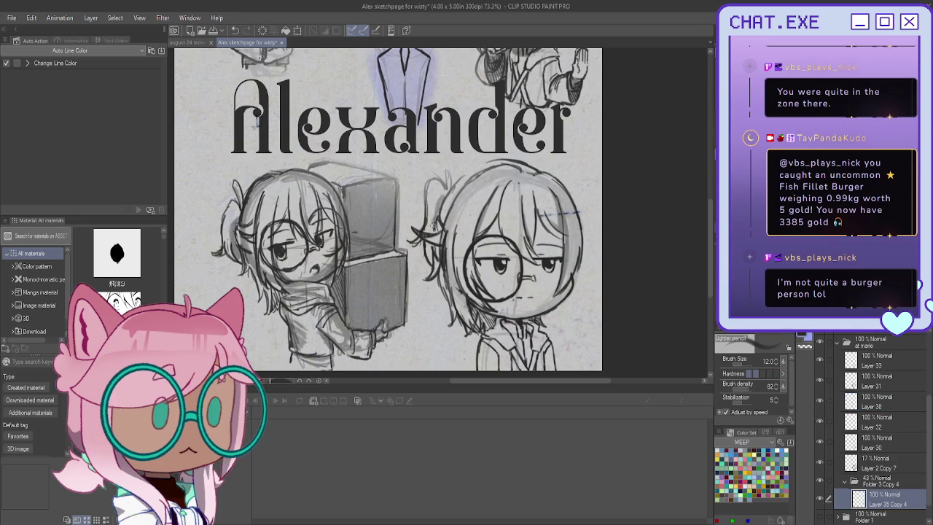
drag(427, 246, 431, 263)
scroll(424, 214, down, 1)
scroll(419, 241, down, 1)
scroll(423, 246, up, 2)
scroll(423, 245, up, 2)
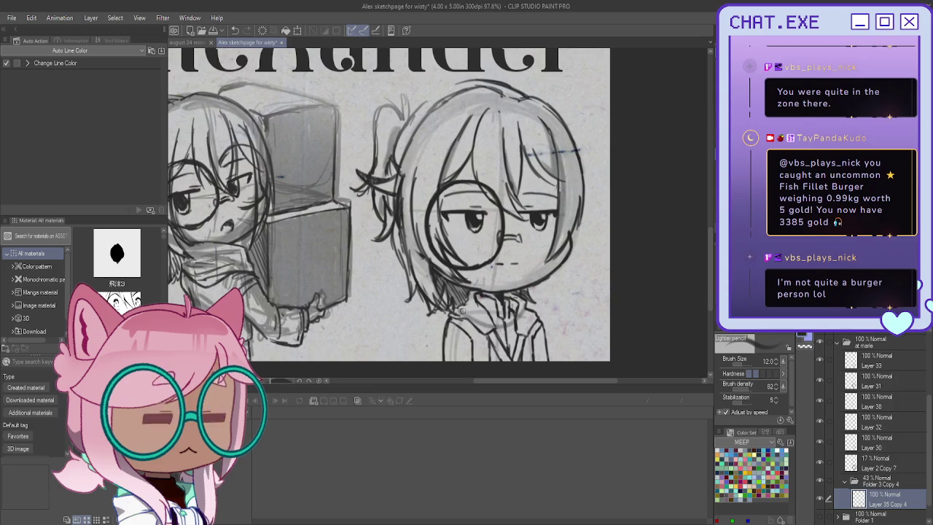
mouse_move(473, 296)
mouse_down()
mouse_move(518, 295)
mouse_move(496, 318)
mouse_move(459, 312)
mouse_move(490, 320)
mouse_up()
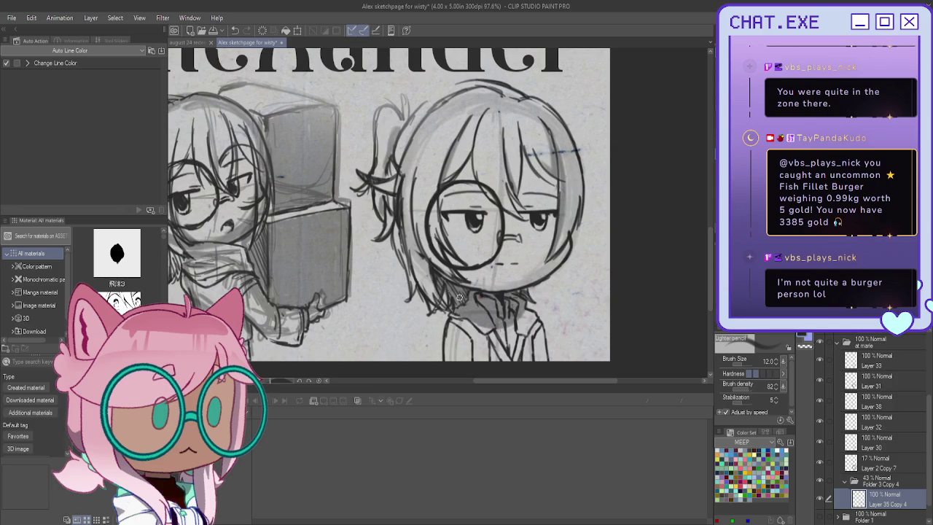
scroll(367, 222, down, 5)
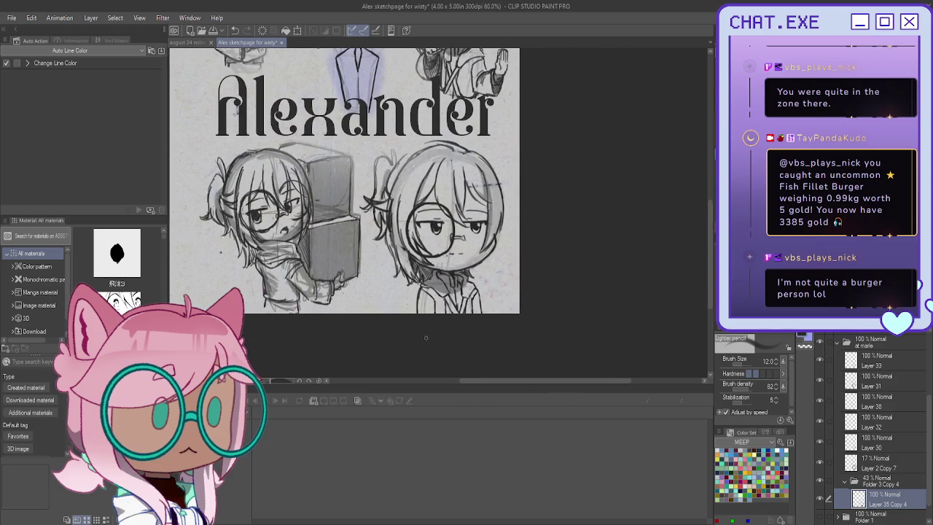
scroll(450, 196, up, 4)
scroll(451, 197, up, 2)
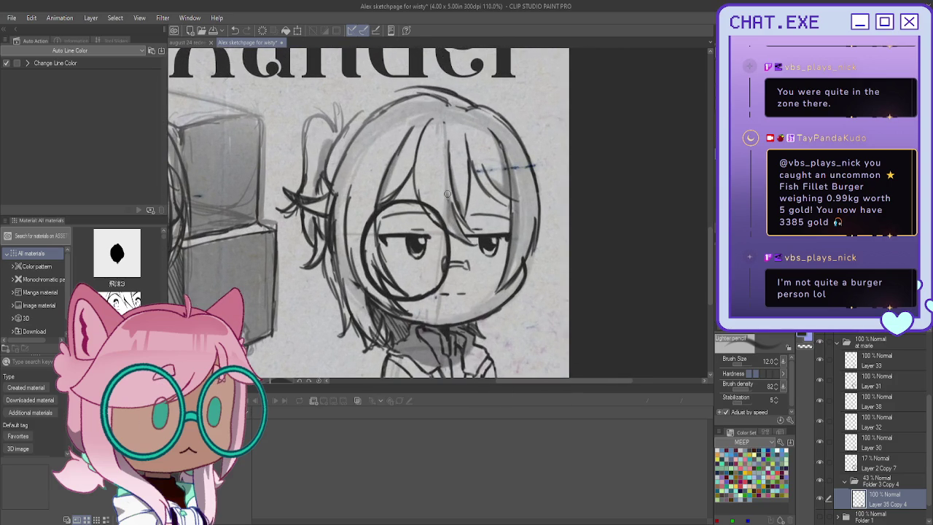
scroll(446, 187, down, 2)
scroll(447, 187, down, 2)
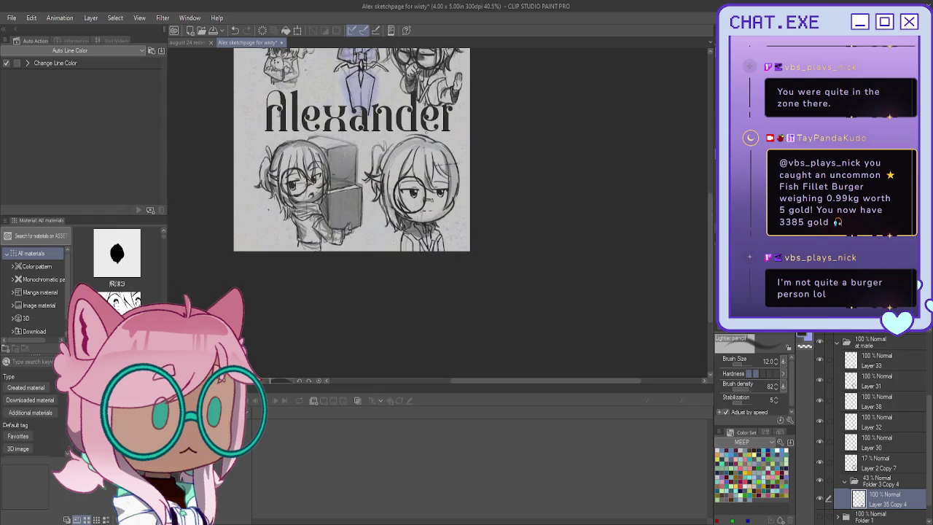
scroll(436, 232, up, 1)
scroll(437, 232, up, 1)
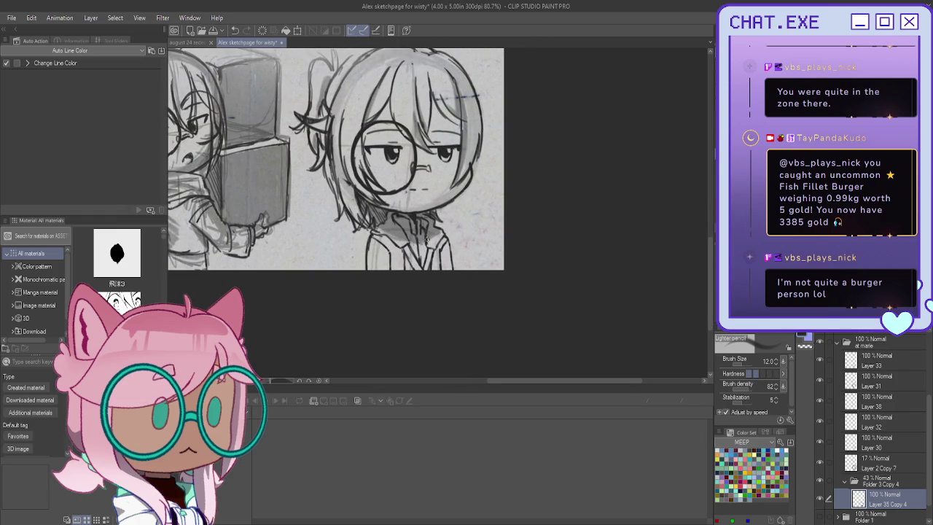
scroll(366, 186, down, 2)
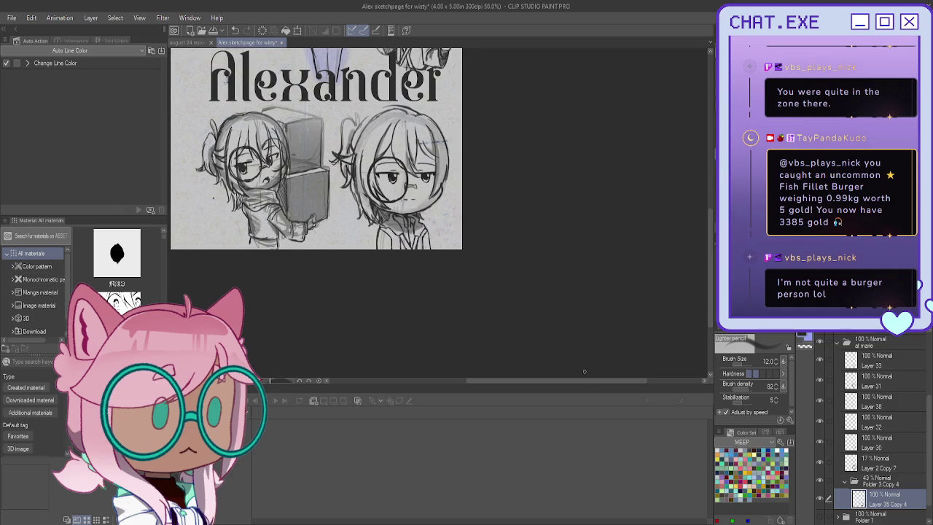
drag(316, 146, 426, 265)
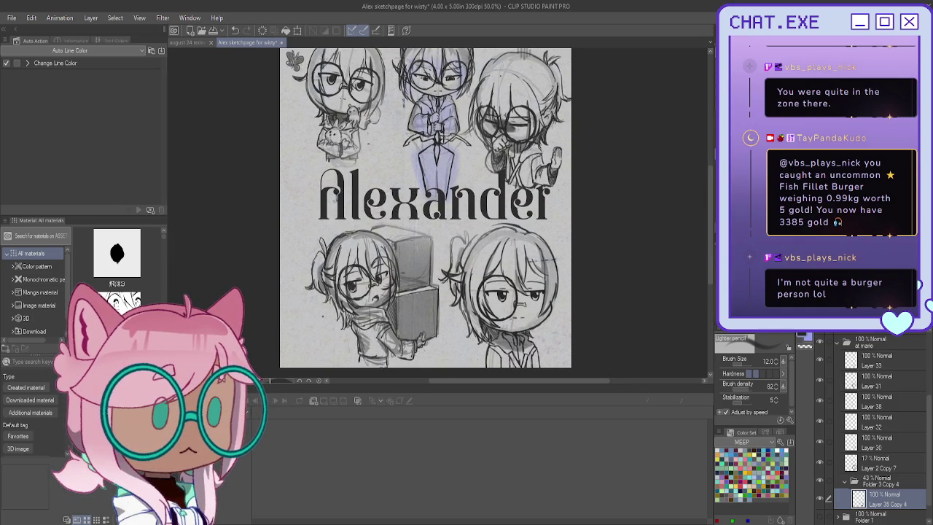
scroll(875, 430, up, 1)
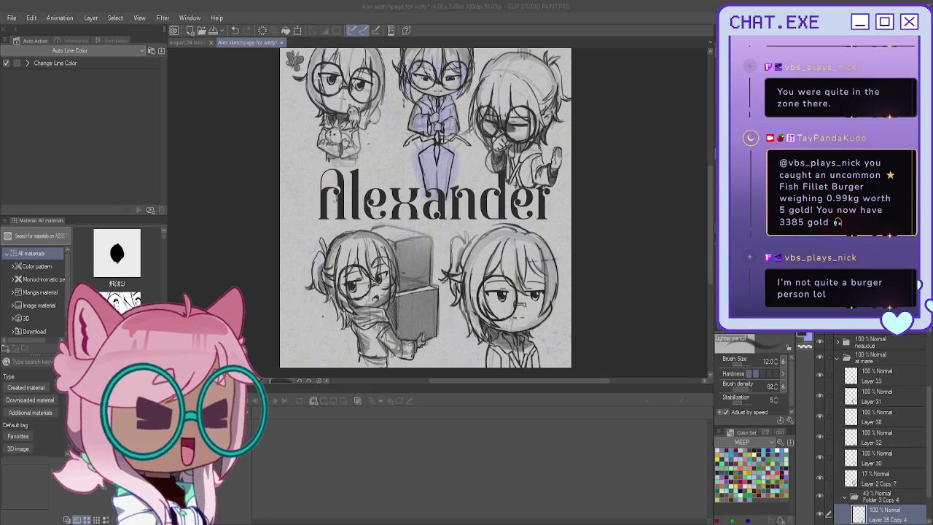
scroll(875, 423, down, 2)
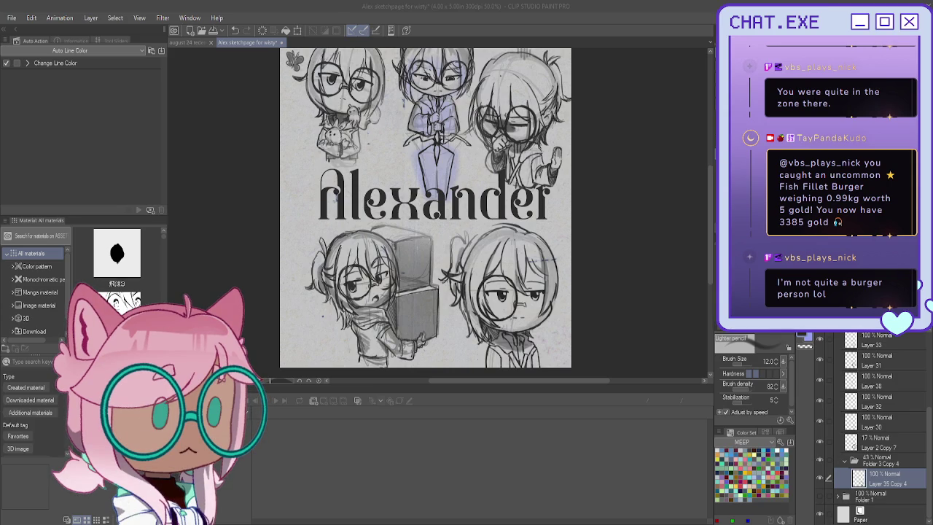
Step: Draw a vertical line down the right chibi's shirt on a new layer
key(ctrl+shift+n)
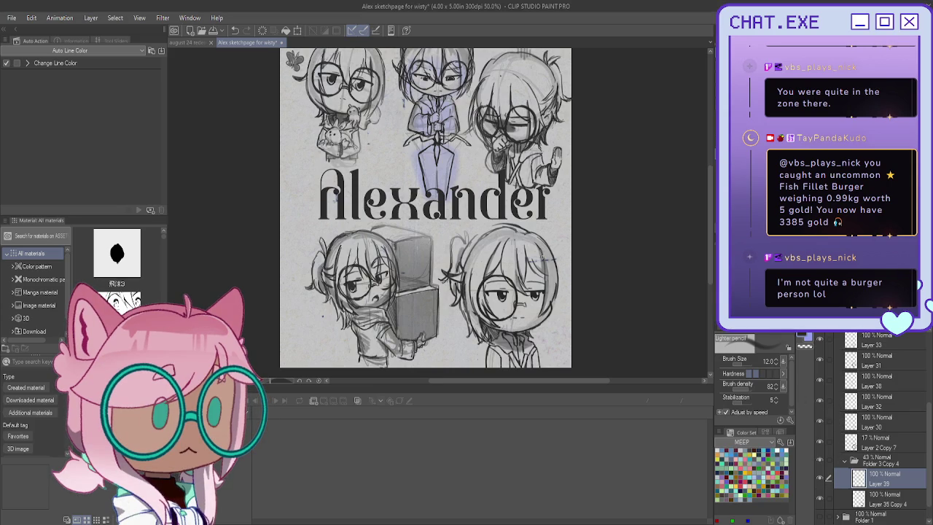
scroll(532, 326, up, 1)
scroll(532, 326, up, 2)
scroll(532, 326, up, 1)
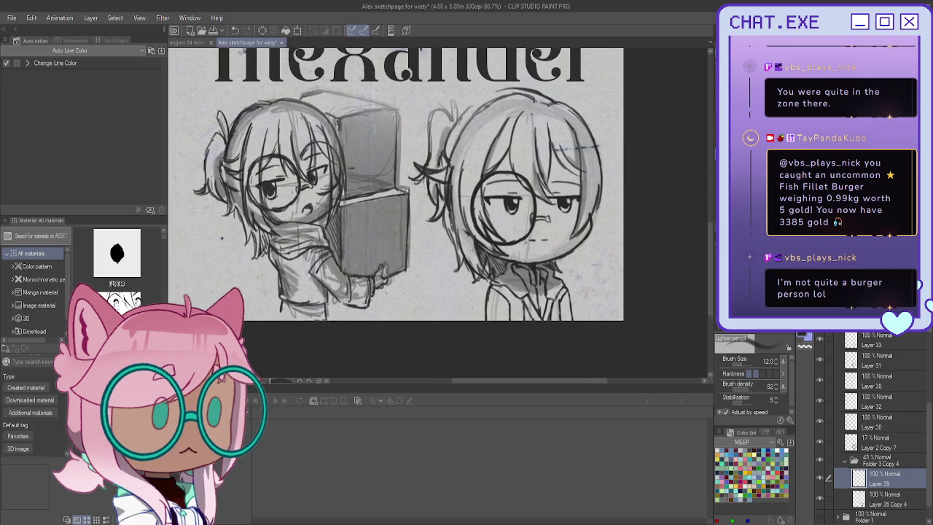
drag(543, 276, 549, 322)
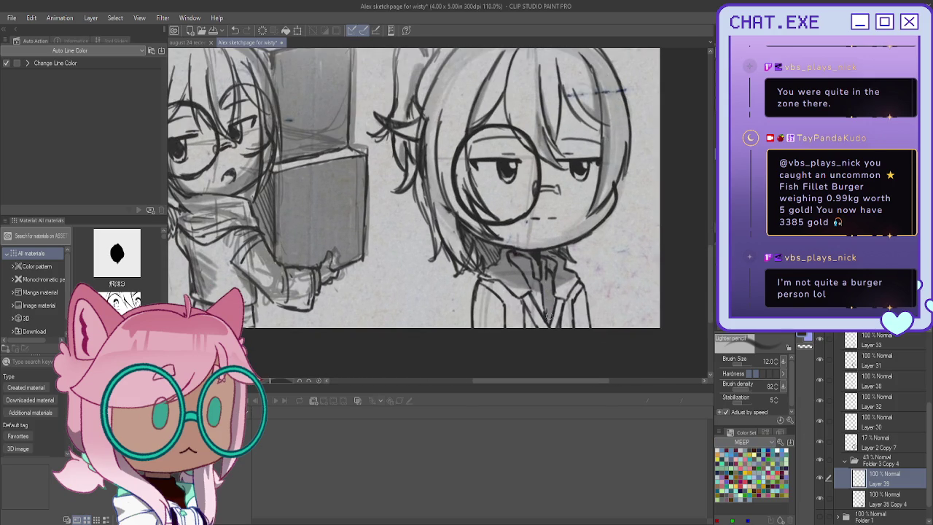
Step: Fade Layer 35 Copy 4 to 39% and Layer 39 to 47% opacity
click(884, 458)
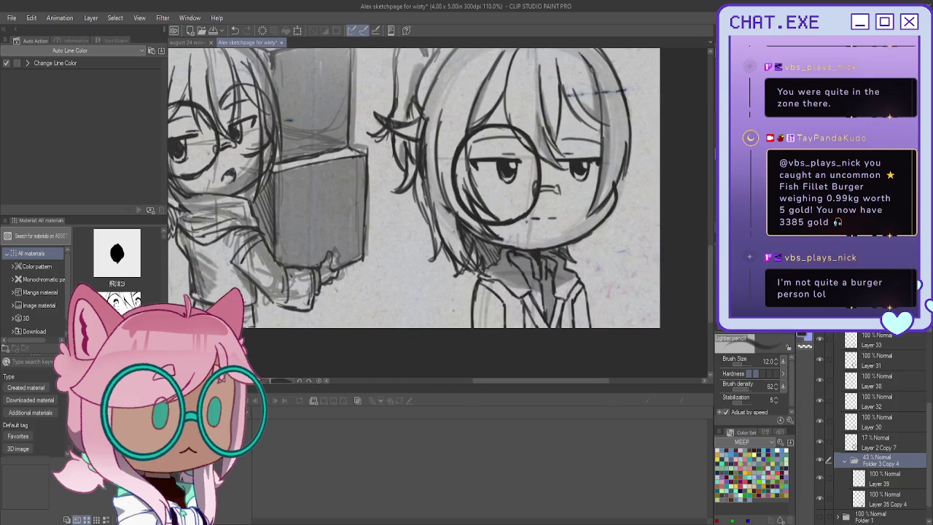
click(880, 497)
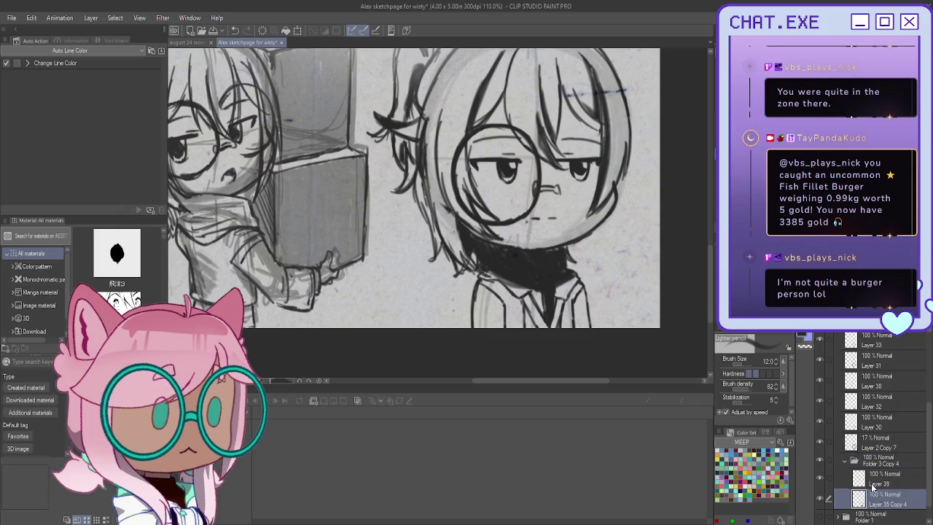
drag(875, 321, 838, 321)
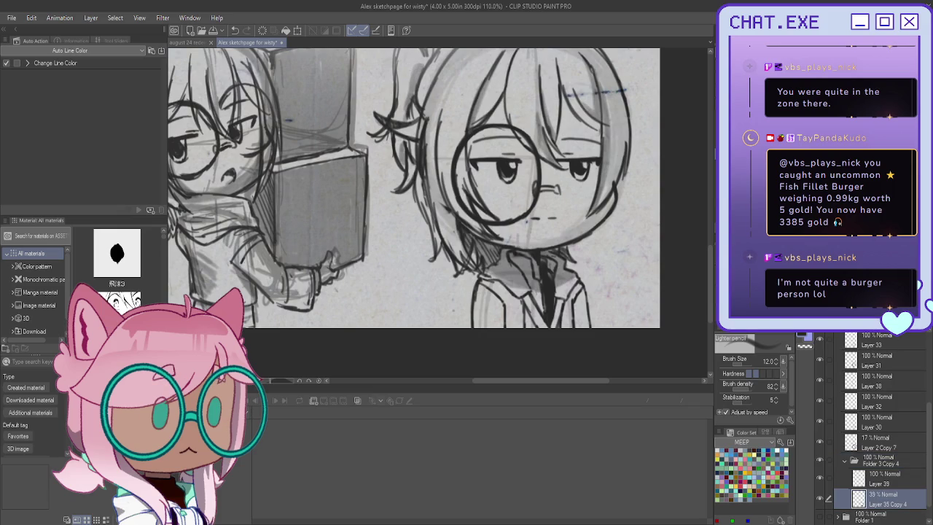
click(886, 477)
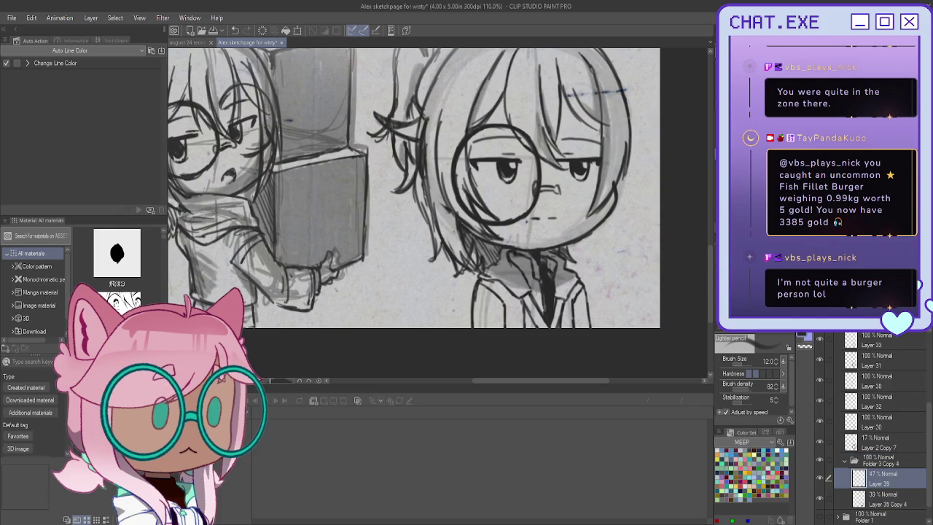
drag(875, 321, 838, 321)
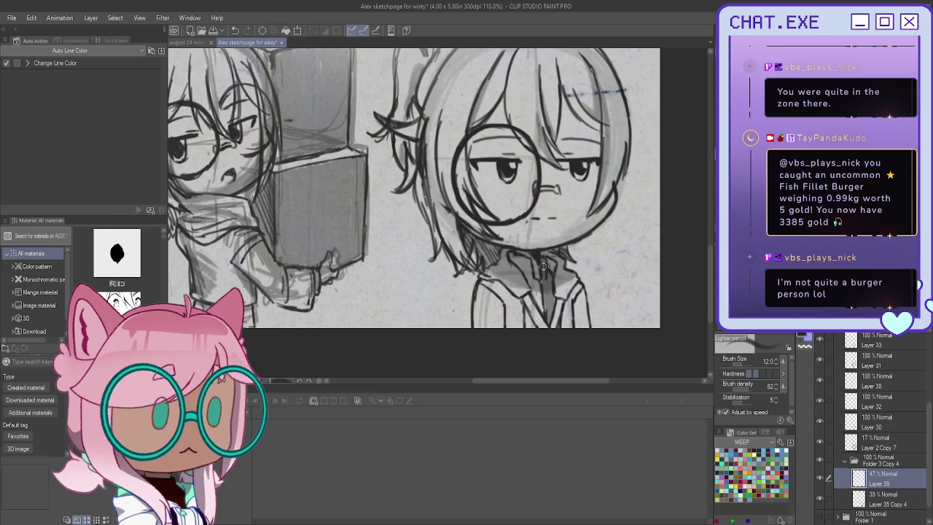
Step: Add faint grey shading strokes along the lower-right chibi's collar and neck
mouse_move(548, 315)
mouse_down()
mouse_move(538, 271)
mouse_move(519, 260)
mouse_up()
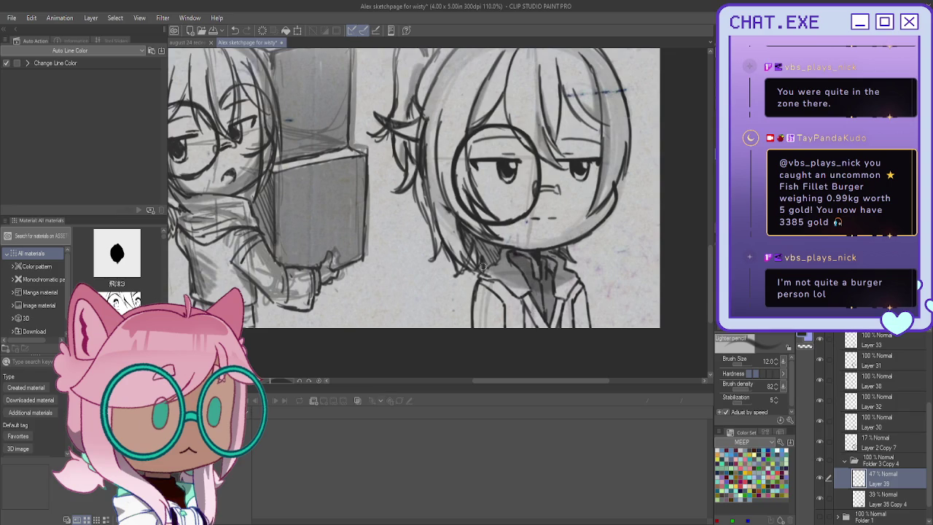
mouse_move(476, 298)
mouse_down()
mouse_move(502, 313)
mouse_move(498, 334)
mouse_move(491, 305)
mouse_move(475, 302)
mouse_move(485, 305)
mouse_up()
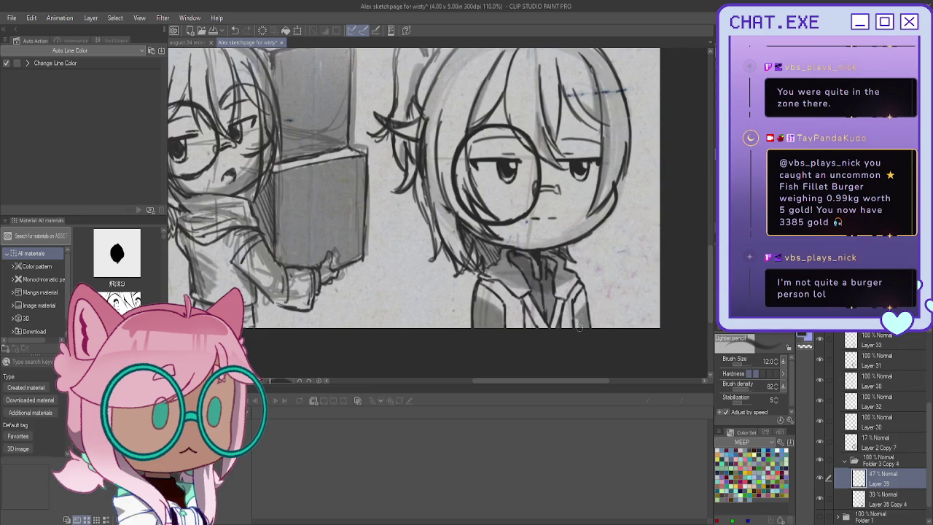
scroll(873, 397, up, 5)
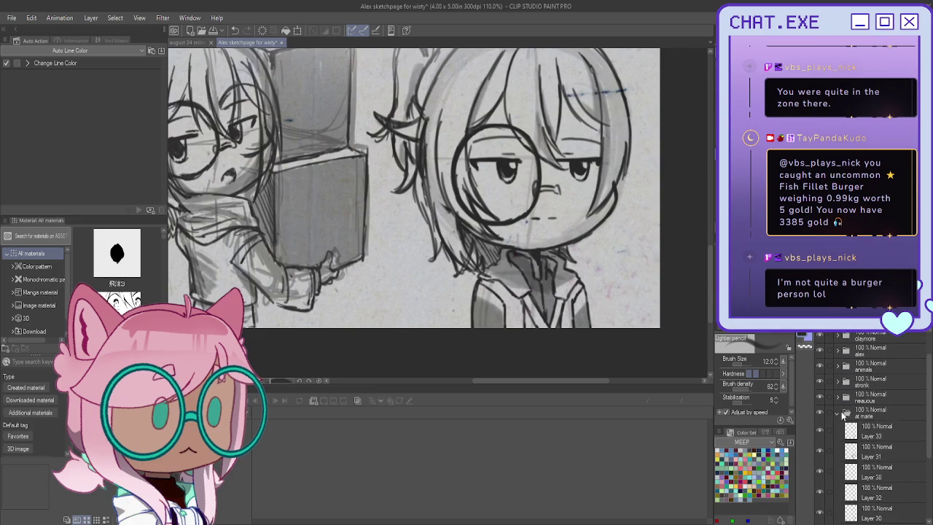
Step: Add Layer 40 above Layer 37 in Folder 3 Copy 3, entering opacity values 82 and 100
click(837, 413)
click(839, 436)
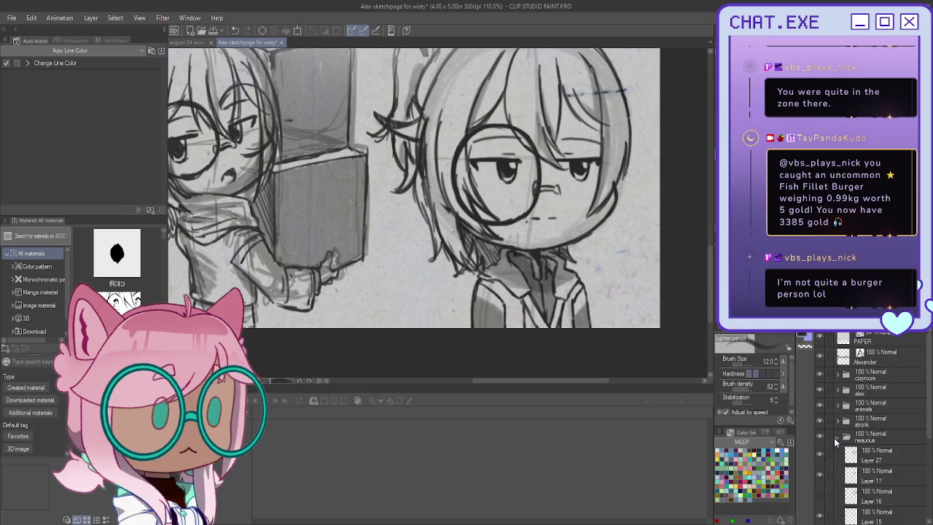
click(838, 452)
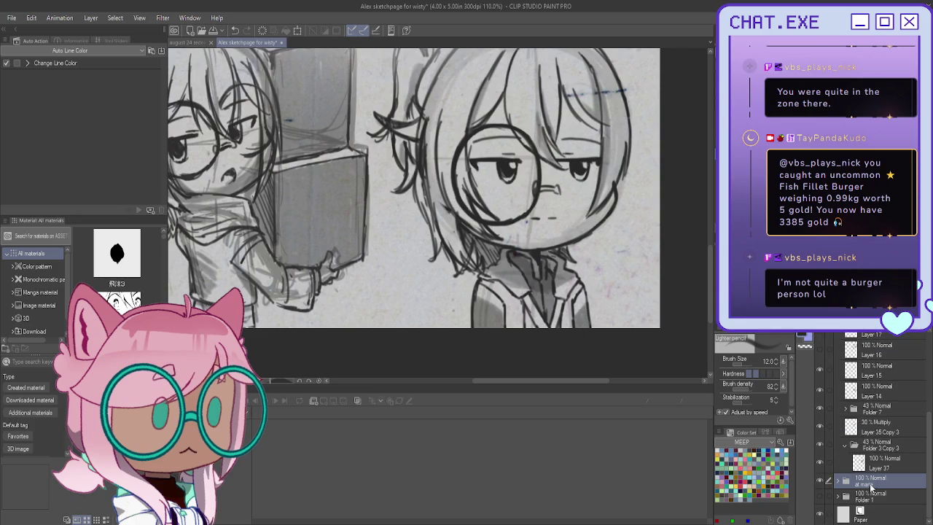
click(878, 460)
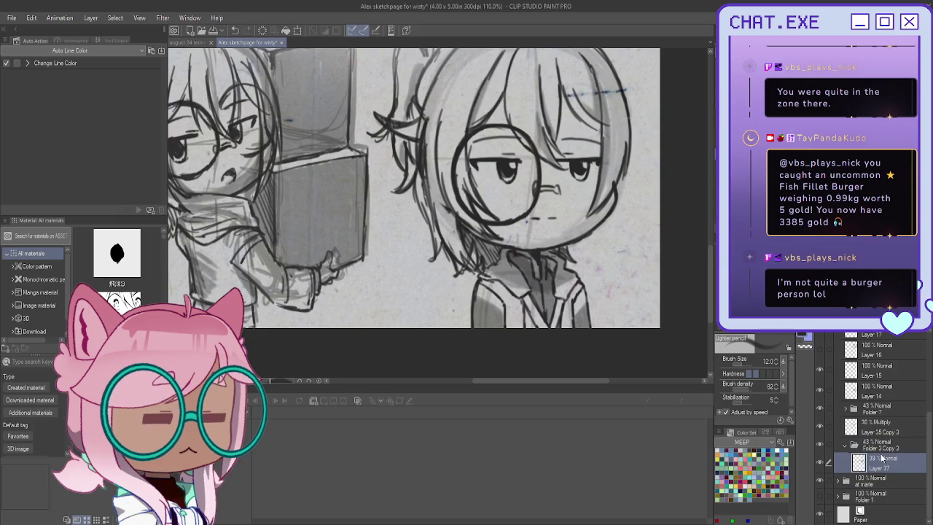
key(ctrl+shift+n)
text(82)
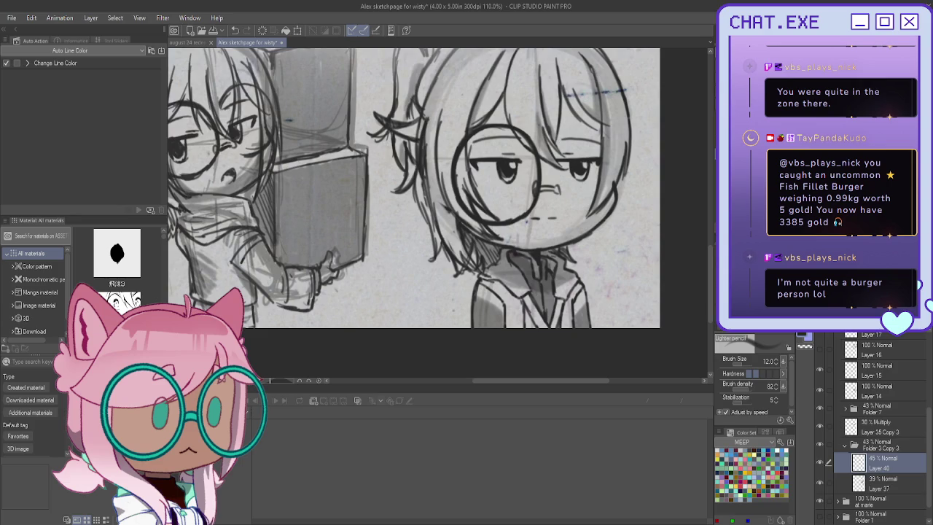
key(alt+bracketright)
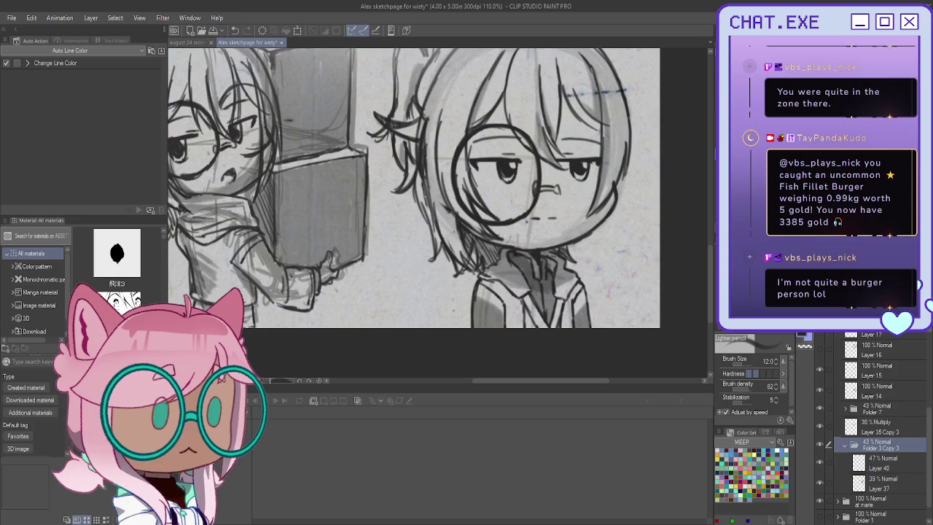
text(100)
key(alt+bracketleft)
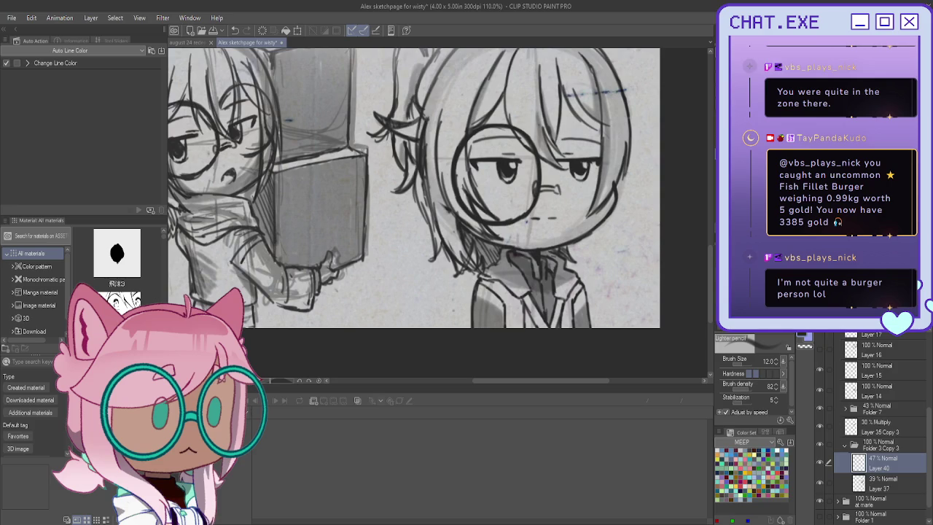
scroll(414, 215, down, 2)
scroll(414, 215, down, 3)
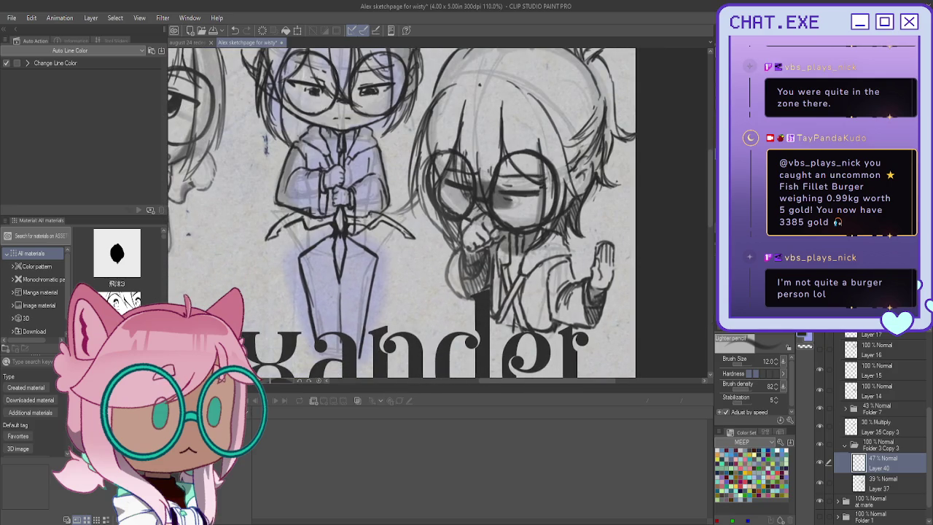
scroll(548, 237, up, 1)
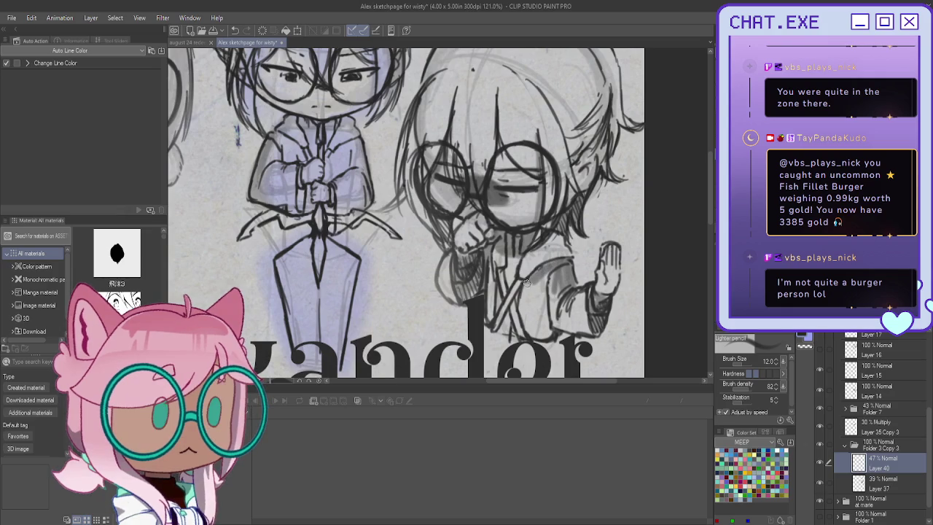
Step: Shade the right chibi's sleeve, hair, neck and collar in grey
drag(555, 270, 543, 337)
mouse_move(579, 288)
mouse_down()
mouse_move(574, 326)
mouse_move(602, 328)
mouse_move(558, 331)
mouse_up()
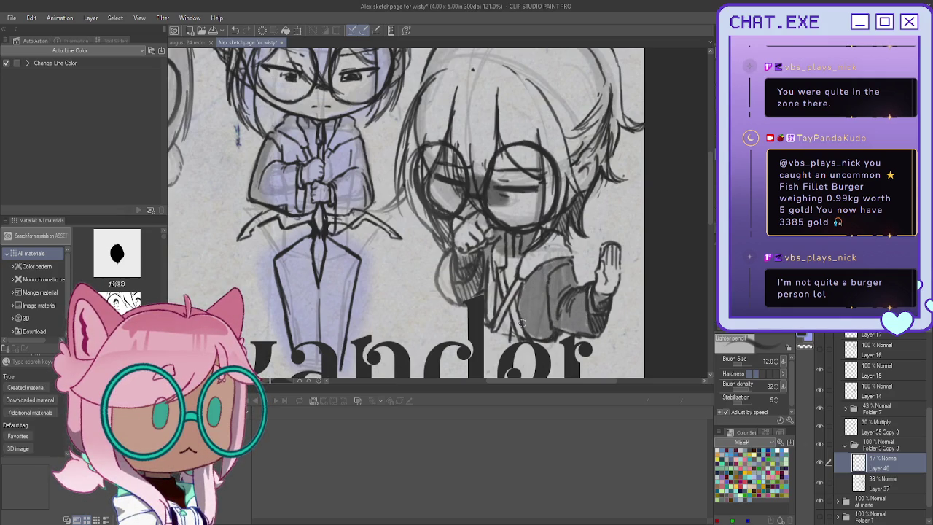
mouse_move(451, 257)
mouse_down()
mouse_move(447, 292)
mouse_move(477, 297)
mouse_move(457, 277)
mouse_move(441, 289)
mouse_up()
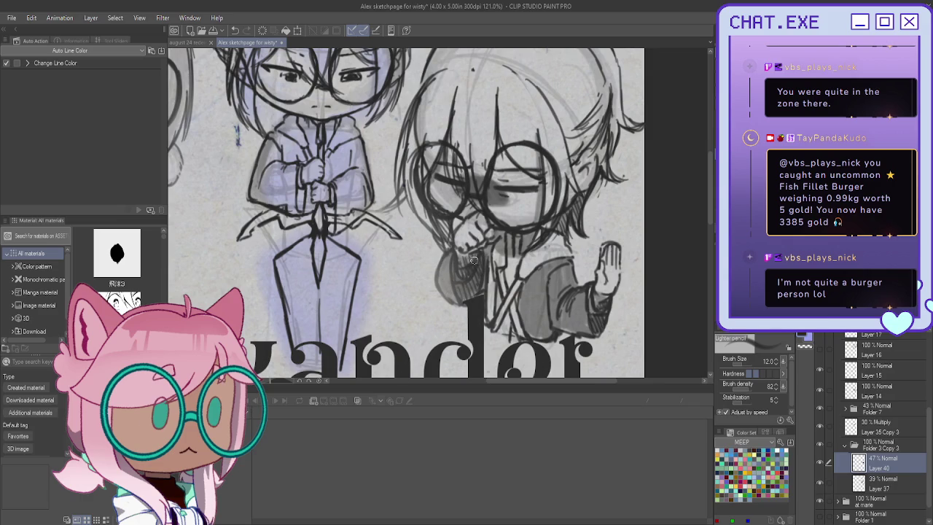
drag(490, 257, 487, 280)
mouse_move(518, 235)
mouse_down()
mouse_move(496, 313)
mouse_move(513, 333)
mouse_move(503, 332)
mouse_up()
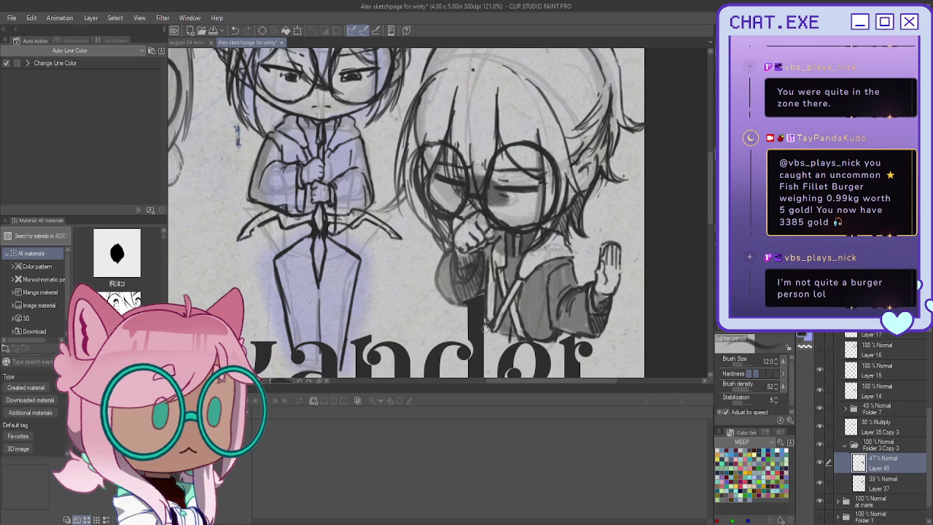
Step: Add a new 43% opacity layer and sketch darker sleeve strokes, undoing one
key(ctrl+shift+n)
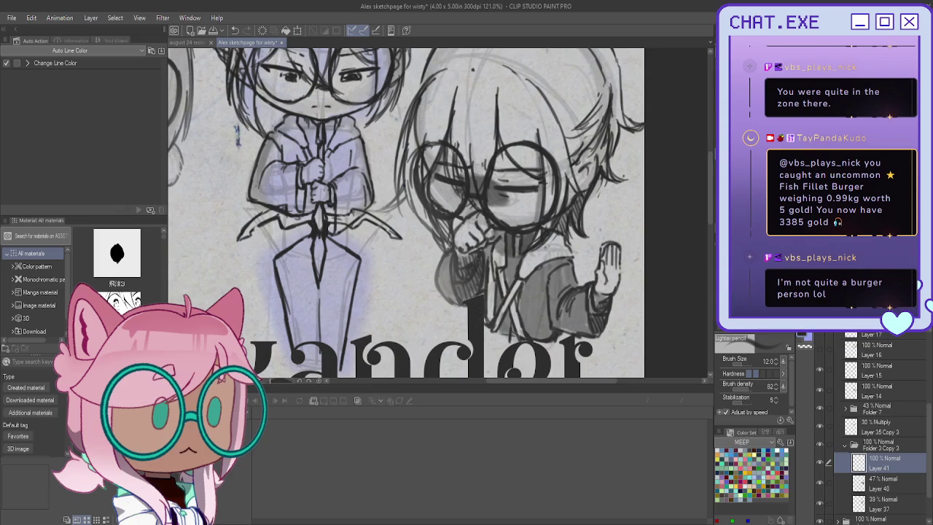
drag(911, 324, 875, 324)
drag(588, 296, 584, 328)
drag(585, 292, 570, 330)
key(ctrl+z)
key(ctrl+z)
Step: Add short strokes near the hand, chin and sleeve, then pan toward the box-carrying chibi
drag(527, 233, 511, 285)
drag(510, 312, 503, 334)
drag(497, 284, 498, 317)
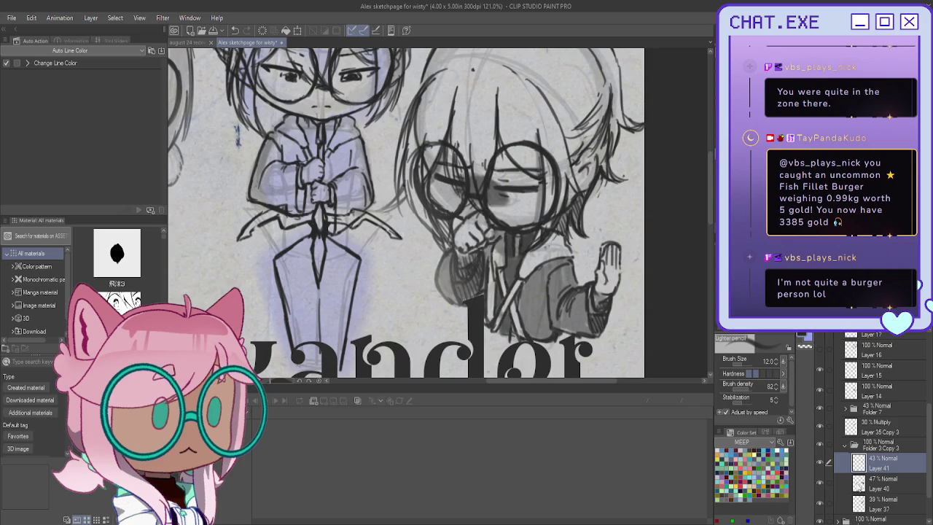
scroll(864, 481, down, 3)
mouse_move(406, 291)
mouse_down()
mouse_move(406, 109)
mouse_move(406, 168)
mouse_up()
mouse_move(406, 219)
mouse_down()
mouse_move(433, 164)
mouse_move(396, 156)
mouse_up()
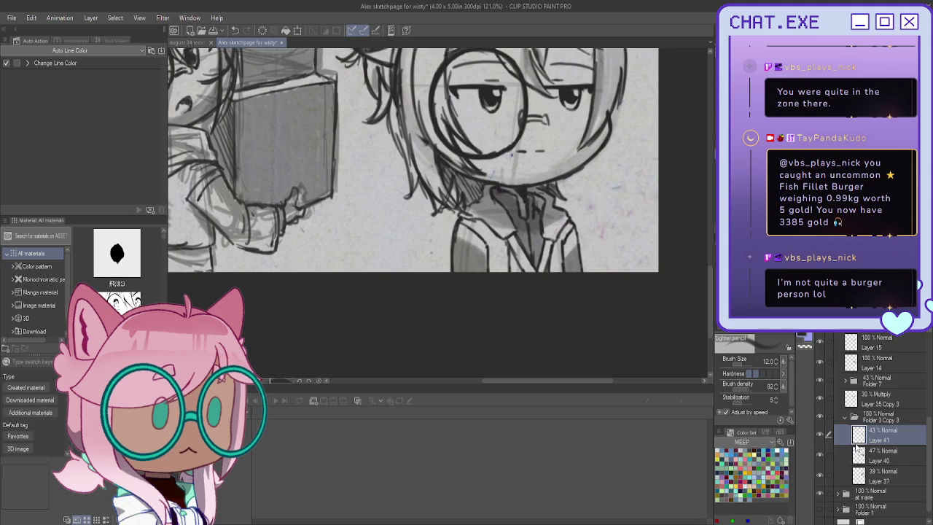
Step: Add a new layer above Layer 39 in Folder 3 Copy 4 and shade the chibi's tie and collar
scroll(849, 438, down, 1)
click(839, 481)
scroll(839, 472, down, 5)
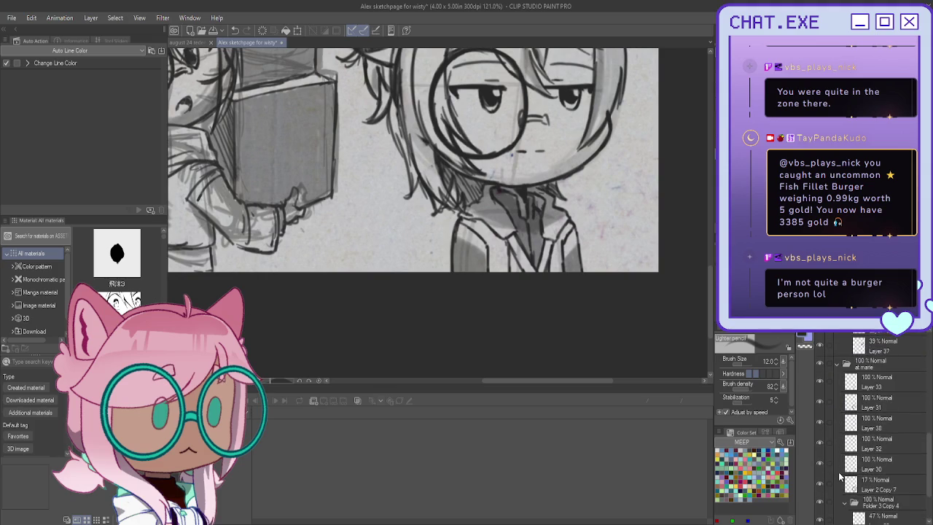
click(882, 454)
key(ctrl+shift+n)
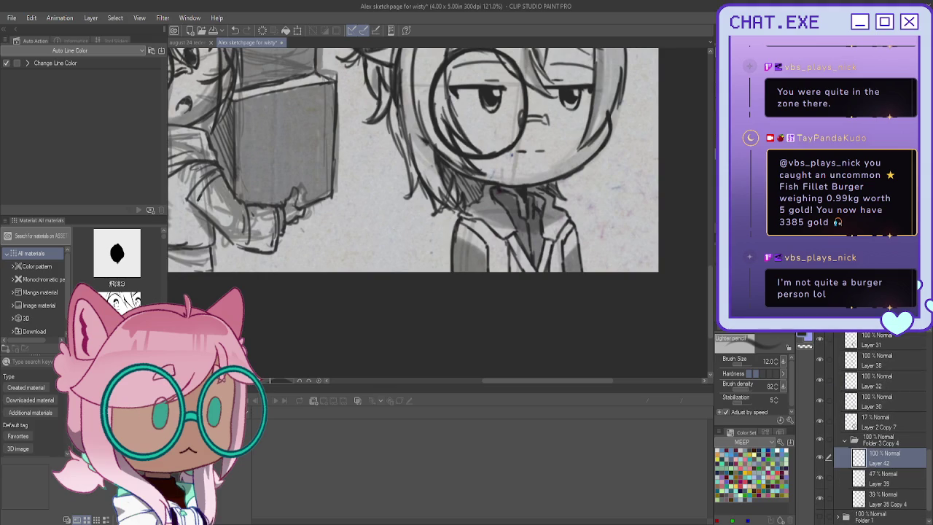
drag(529, 205, 538, 257)
drag(521, 211, 512, 230)
mouse_move(514, 196)
mouse_down()
mouse_move(509, 231)
mouse_move(507, 218)
mouse_up()
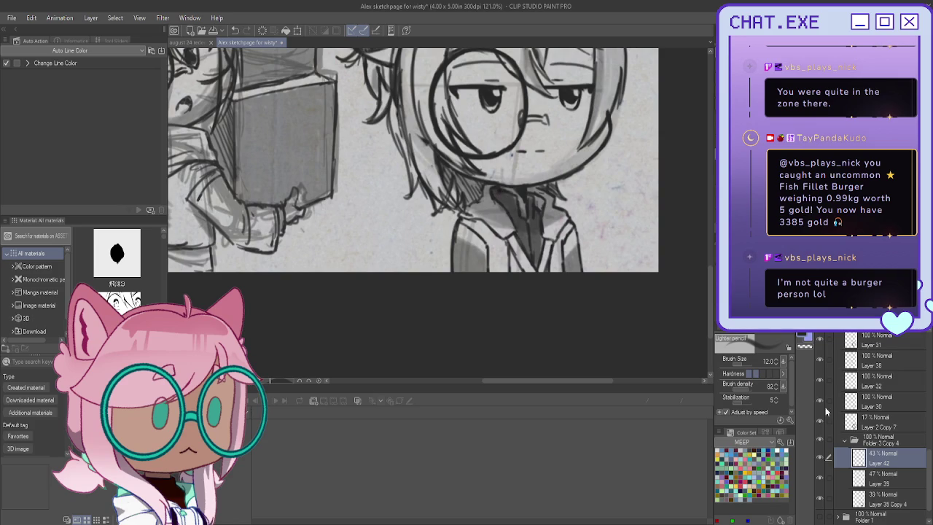
Step: Lighten the box by dropping Layer 35 Copy 2 to 39%, then add Layer 43 at 47%
scroll(839, 419, down, 3)
scroll(838, 419, down, 3)
scroll(835, 429, down, 3)
scroll(837, 426, down, 3)
scroll(835, 423, down, 3)
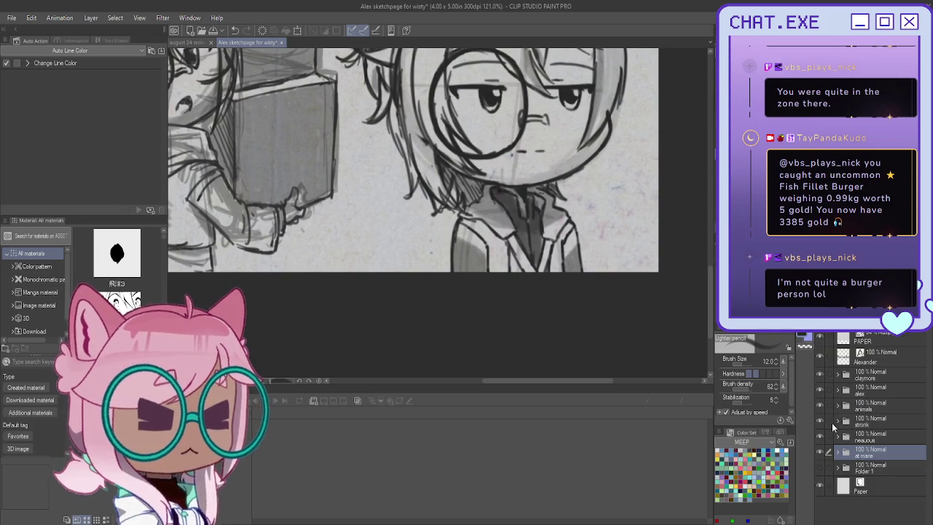
click(836, 422)
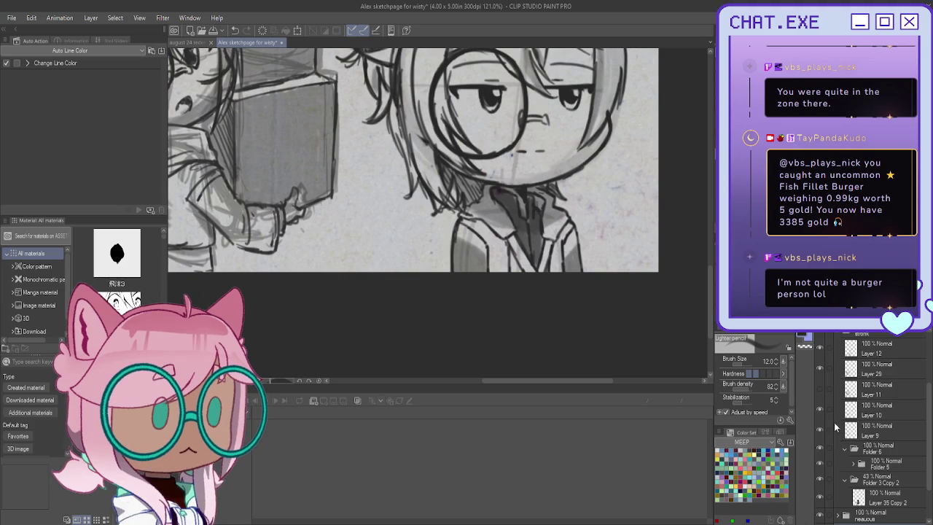
scroll(839, 448, down, 1)
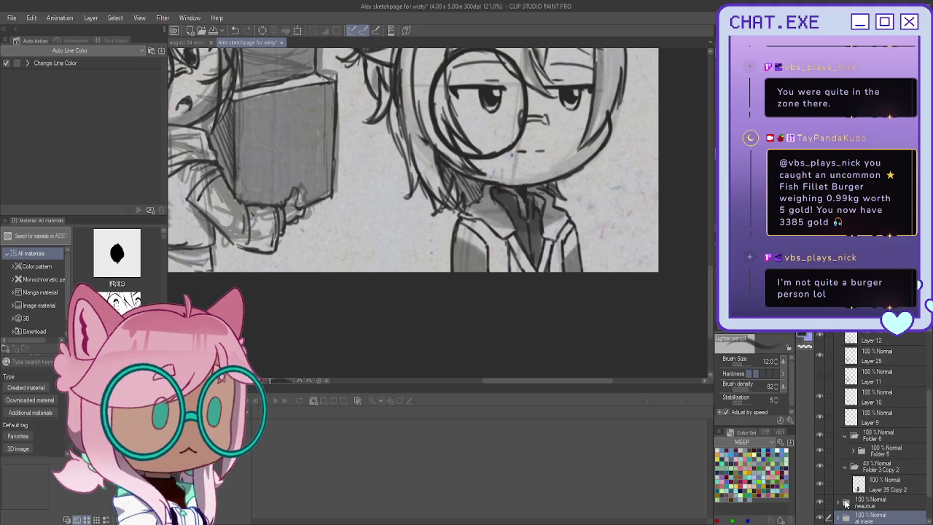
scroll(849, 437, down, 3)
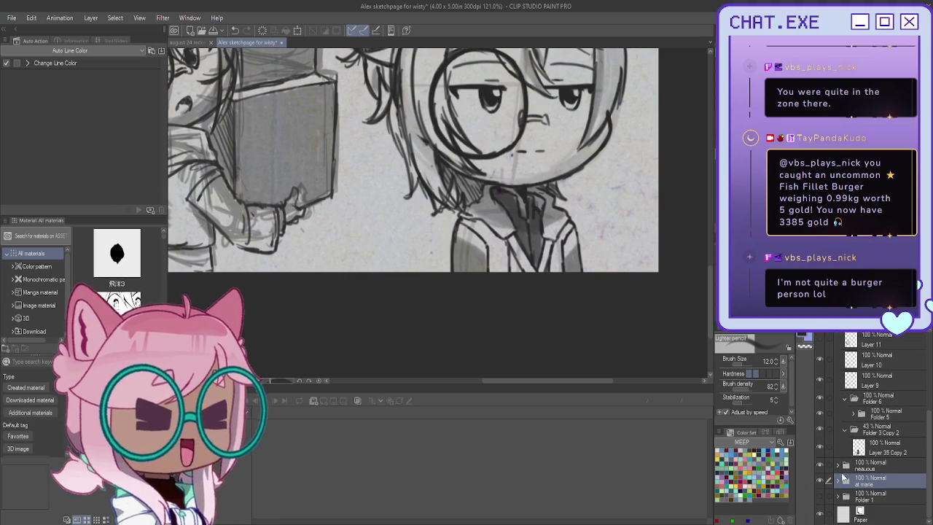
scroll(842, 453, up, 1)
click(849, 458)
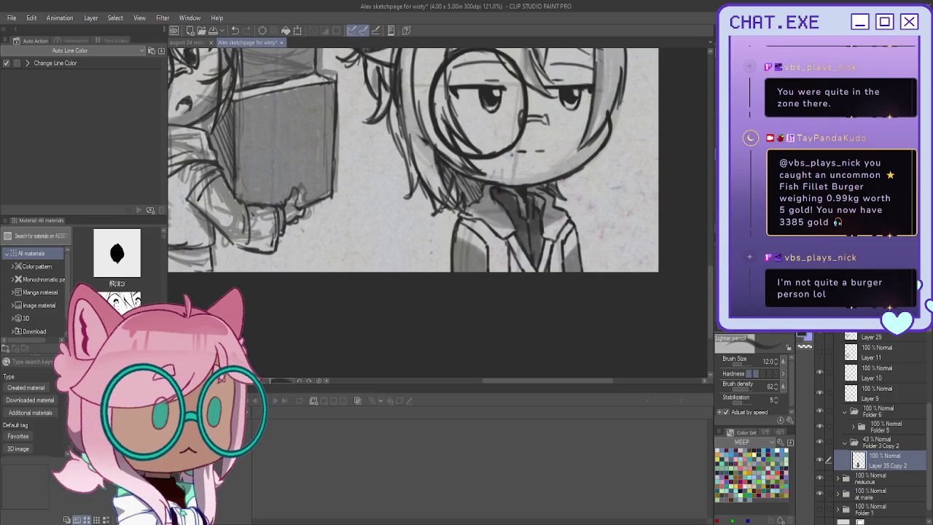
drag(904, 324, 839, 324)
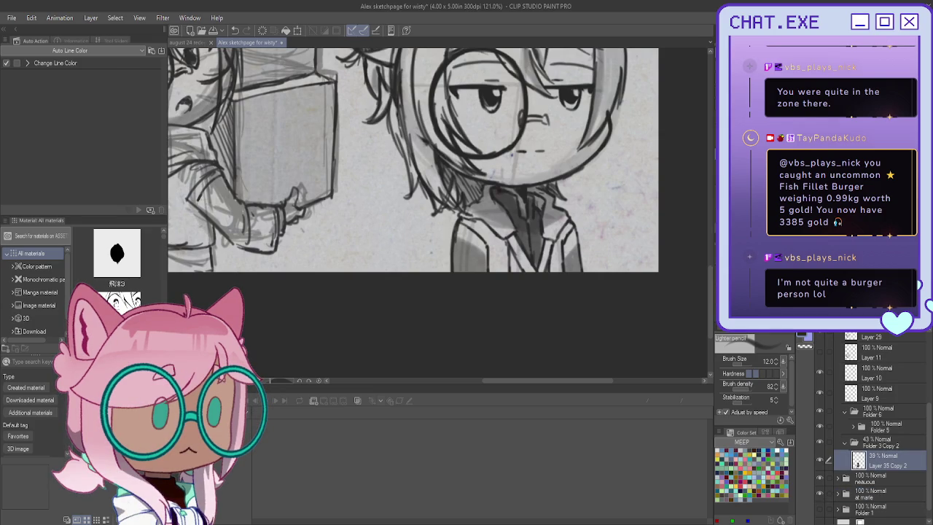
key(ctrl+shift+n)
drag(875, 324, 838, 325)
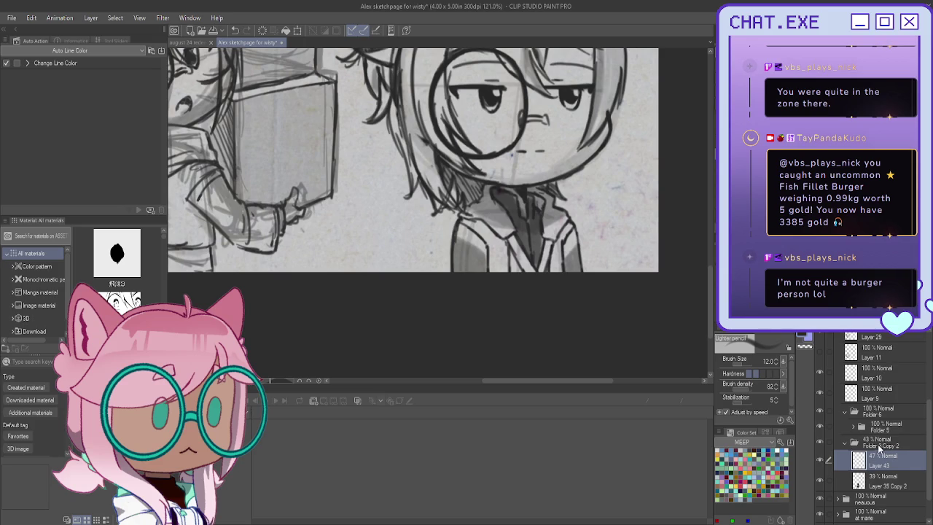
Step: On Layer 43, draw darker pencil lines over the chibi's arm, hand and the box's left edge
click(879, 445)
click(882, 460)
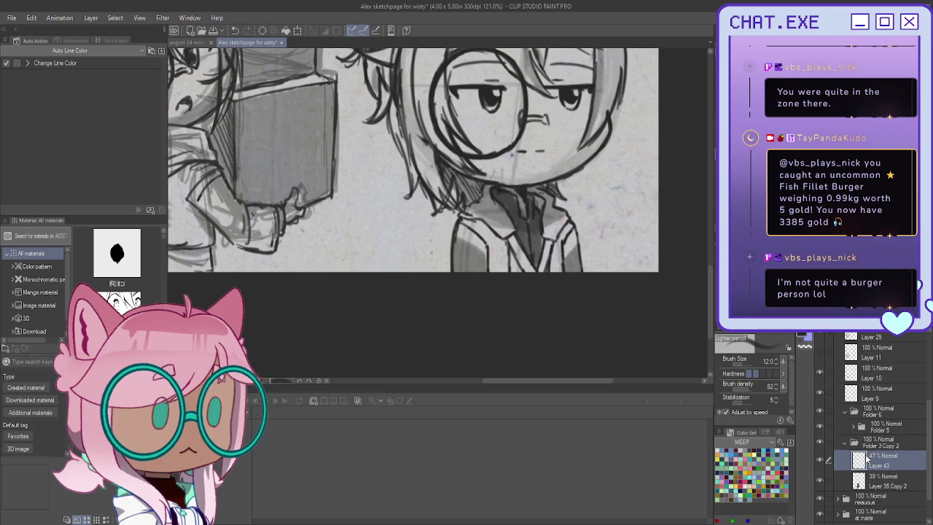
scroll(438, 175, up, 1)
scroll(437, 182, up, 1)
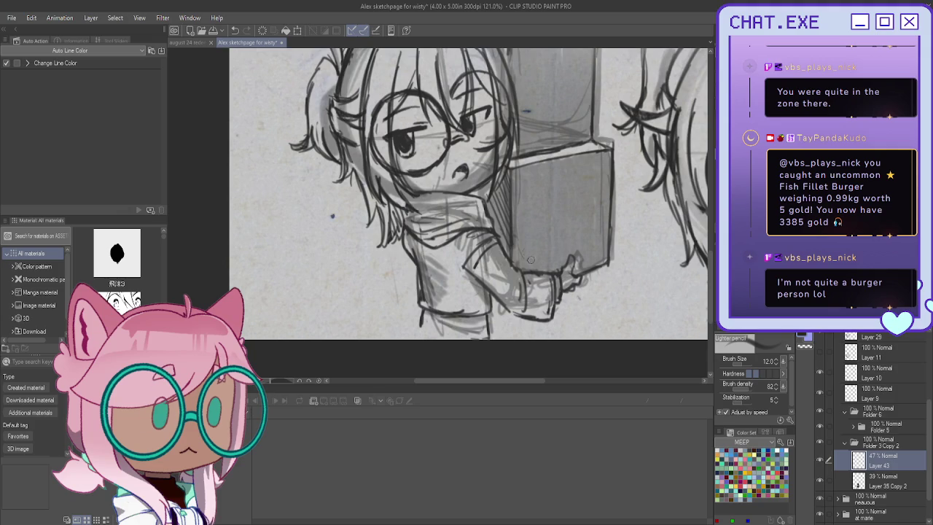
mouse_move(501, 255)
mouse_down()
mouse_move(487, 286)
mouse_move(506, 290)
mouse_move(511, 305)
mouse_move(522, 272)
mouse_move(535, 315)
mouse_up()
drag(529, 277, 553, 312)
mouse_move(510, 172)
mouse_down()
mouse_move(503, 240)
mouse_move(500, 222)
mouse_up()
mouse_move(506, 181)
mouse_down()
mouse_move(493, 220)
mouse_move(503, 253)
mouse_move(481, 192)
mouse_move(490, 209)
mouse_up()
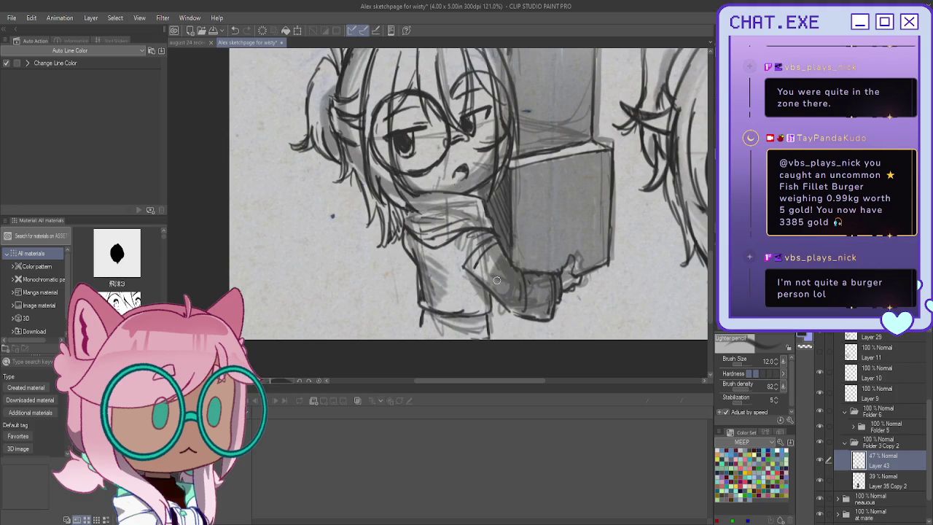
drag(502, 255, 484, 285)
drag(532, 315, 545, 315)
scroll(546, 314, down, 1)
scroll(446, 274, down, 1)
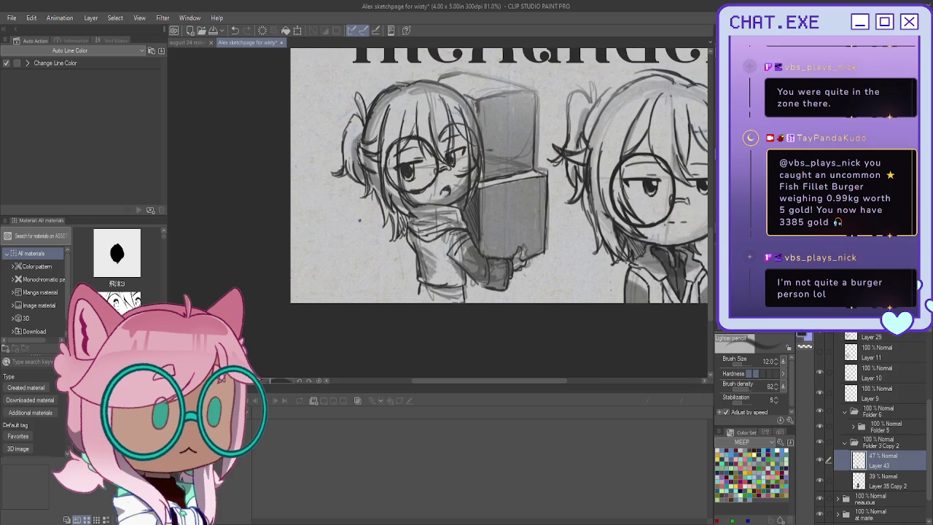
scroll(350, 343, down, 2)
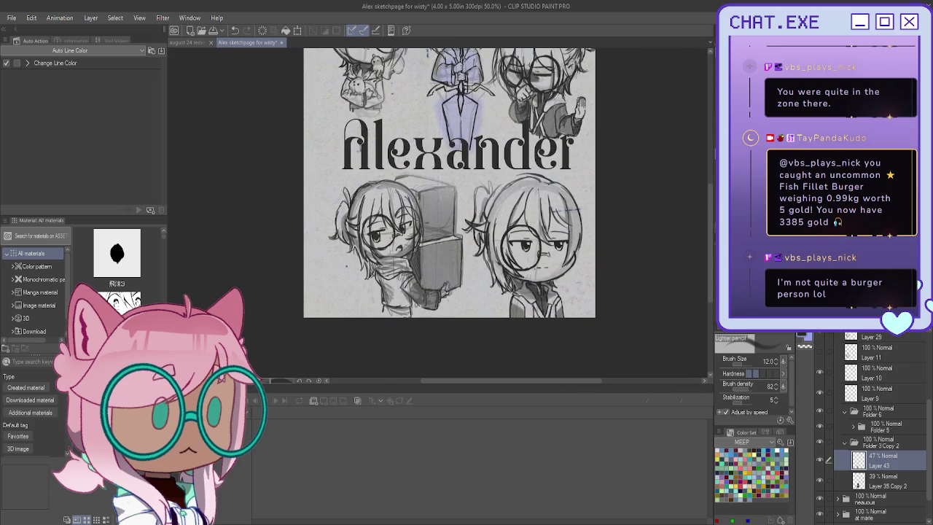
Step: Find the animals folder's layers, collapsing the character folder and briefly hiding Folder 3 Copy
scroll(449, 183, up, 3)
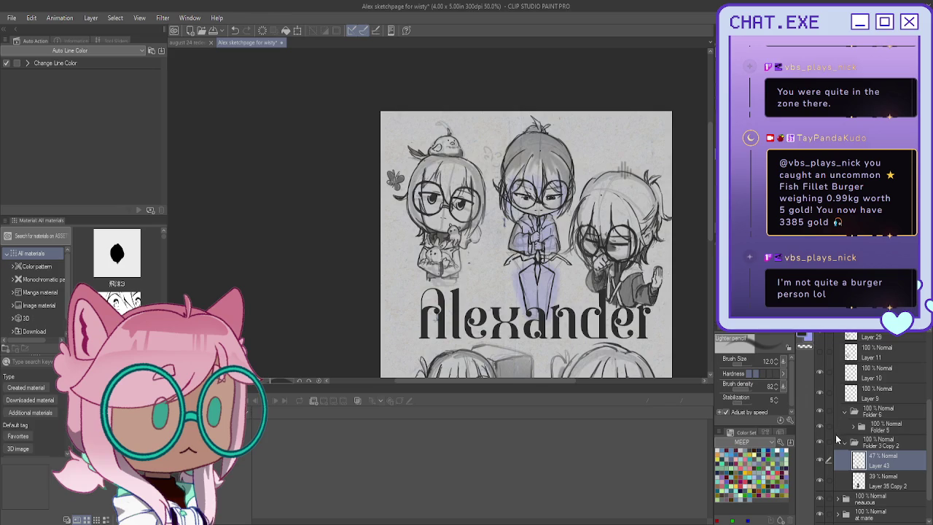
scroll(634, 284, up, 1)
scroll(639, 280, up, 1)
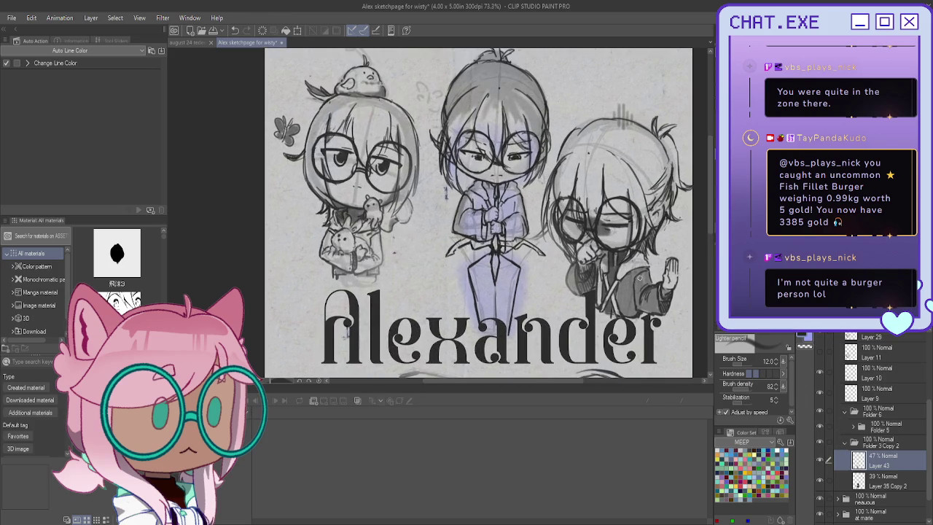
scroll(846, 414, up, 2)
scroll(846, 415, up, 1)
scroll(839, 387, up, 1)
click(836, 373)
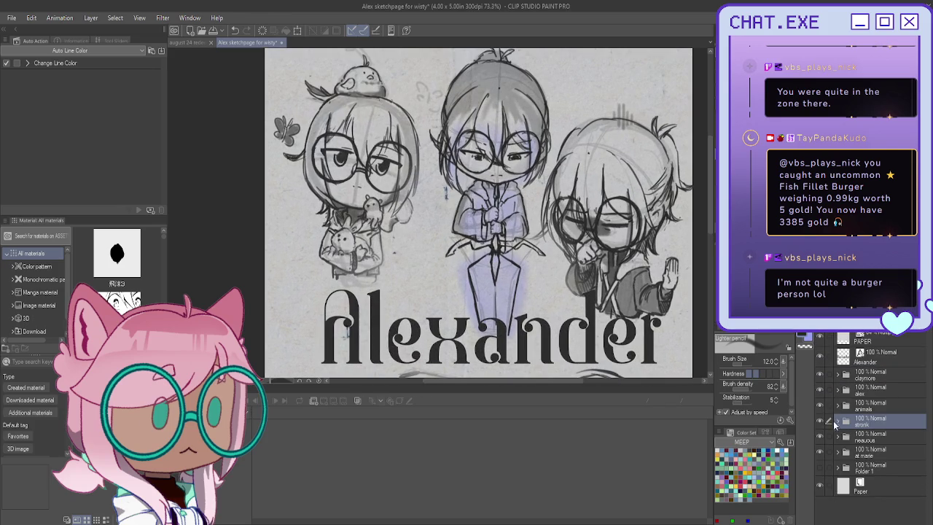
click(837, 392)
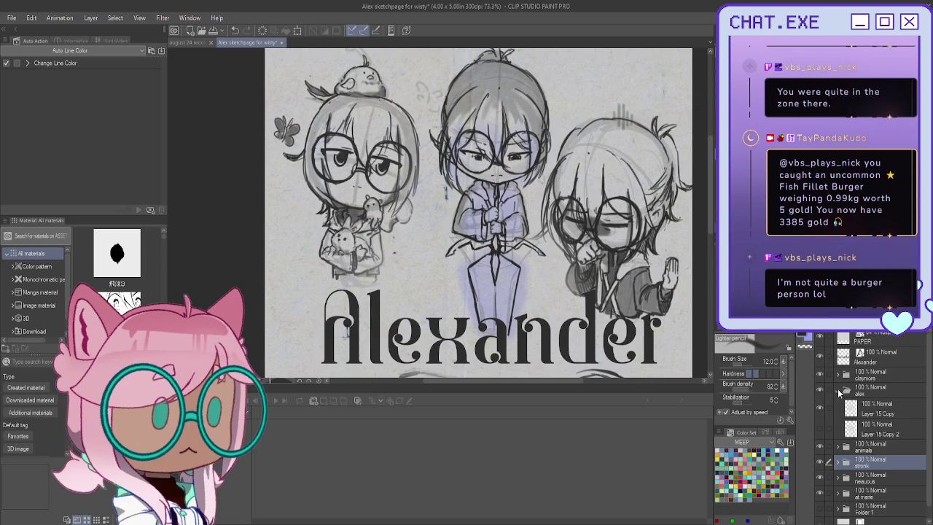
scroll(479, 212, down, 5)
scroll(478, 211, up, 2)
scroll(478, 211, up, 4)
scroll(478, 212, up, 1)
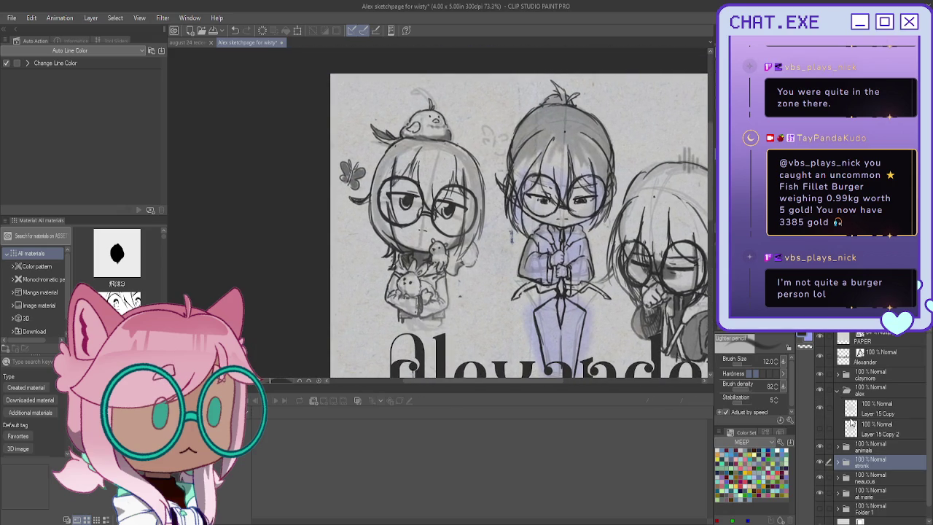
scroll(845, 446, down, 1)
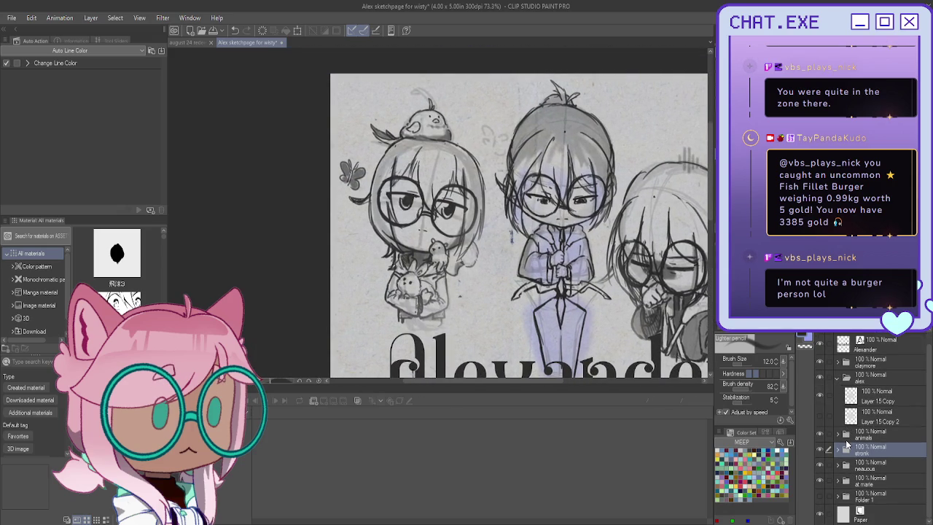
click(838, 434)
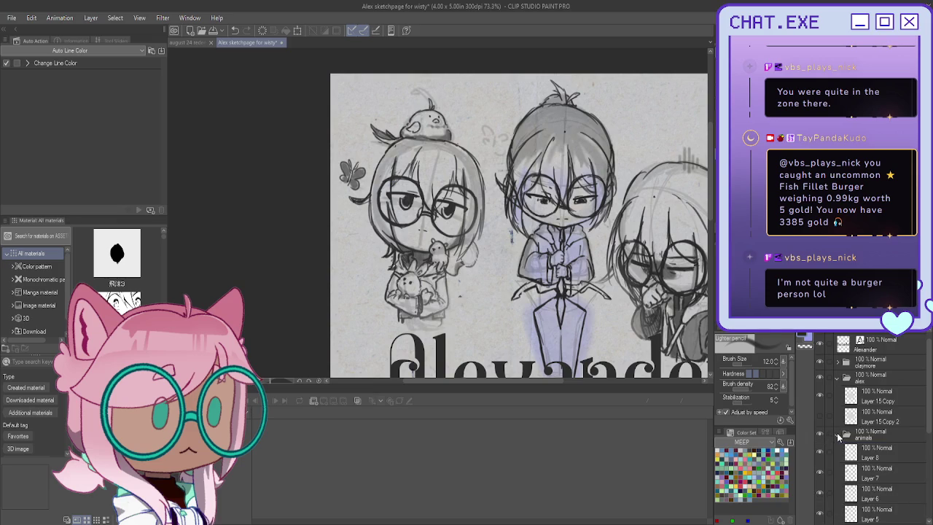
scroll(839, 435, down, 2)
scroll(840, 435, down, 2)
scroll(839, 435, down, 2)
scroll(840, 435, down, 1)
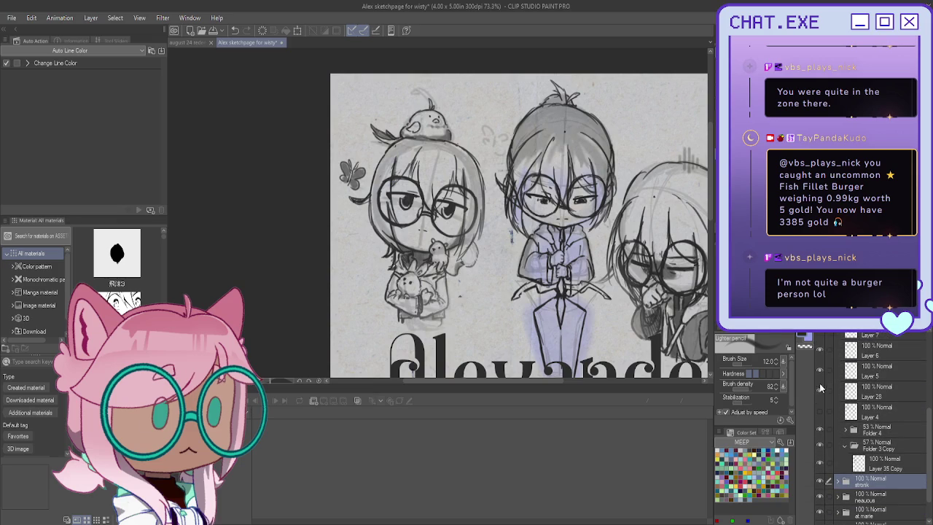
click(870, 444)
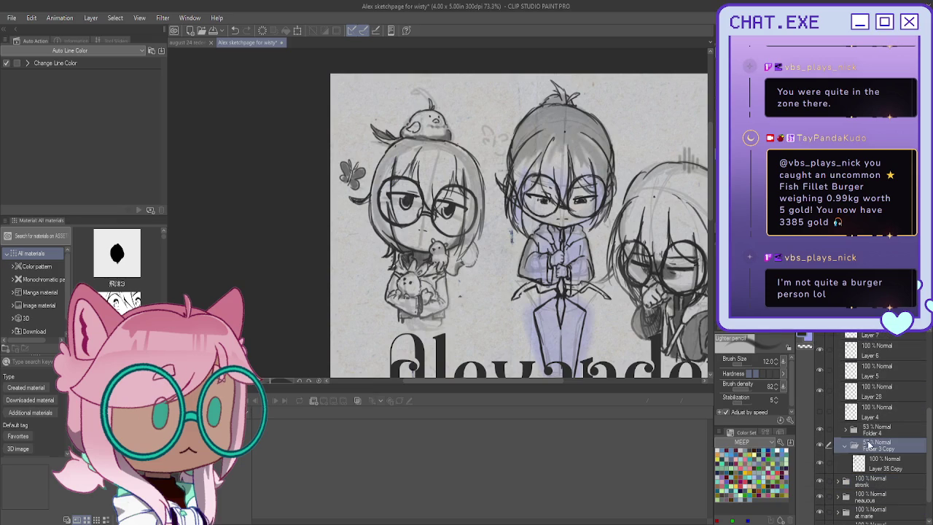
click(819, 445)
Step: Set Layer 35 Copy to 44% opacity and add new Layer 44 in Folder 3 Copy
click(880, 458)
mouse_move(911, 324)
mouse_down()
mouse_move(864, 325)
mouse_move(908, 325)
mouse_up()
click(877, 447)
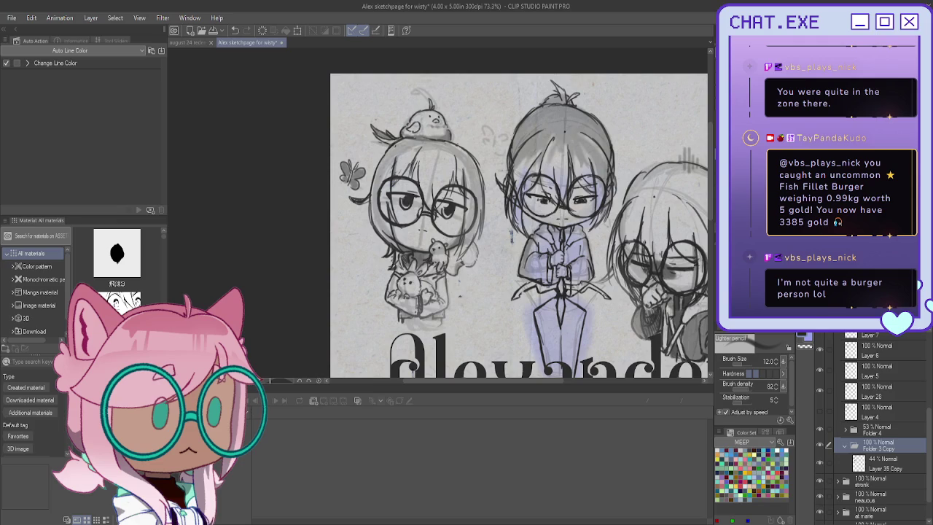
key(ctrl+shift+n)
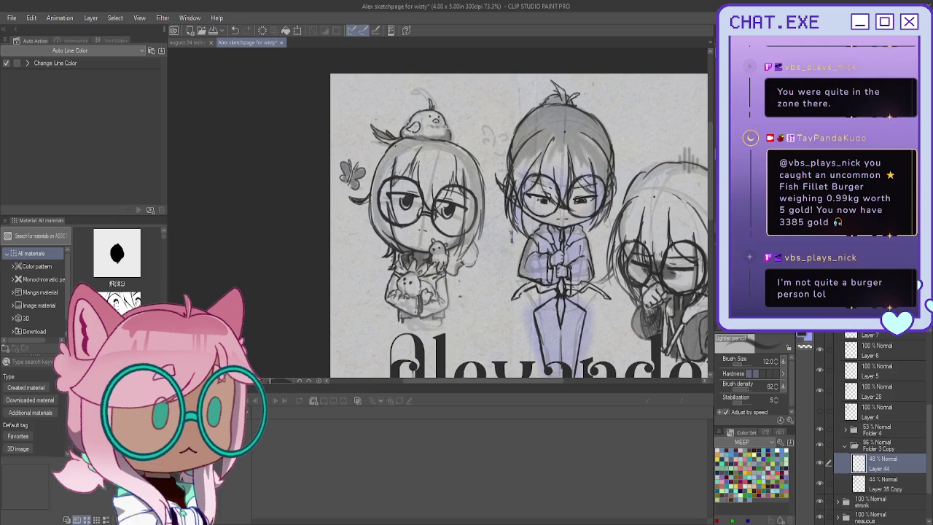
Step: Darken the lines along the bunny and the left chibi's torso
scroll(413, 255, up, 2)
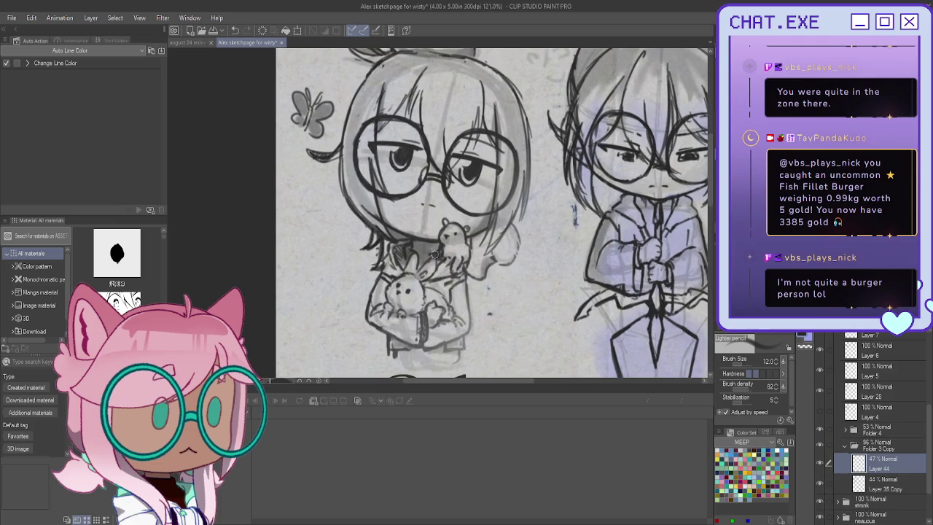
mouse_move(382, 289)
mouse_down()
mouse_move(381, 321)
mouse_move(404, 332)
mouse_move(425, 312)
mouse_up()
drag(458, 283, 461, 345)
mouse_move(461, 308)
mouse_down()
mouse_move(460, 281)
mouse_move(441, 280)
mouse_move(441, 305)
mouse_move(449, 295)
mouse_move(441, 292)
mouse_move(457, 321)
mouse_up()
mouse_move(456, 289)
mouse_down()
mouse_move(454, 335)
mouse_move(437, 325)
mouse_move(427, 336)
mouse_up()
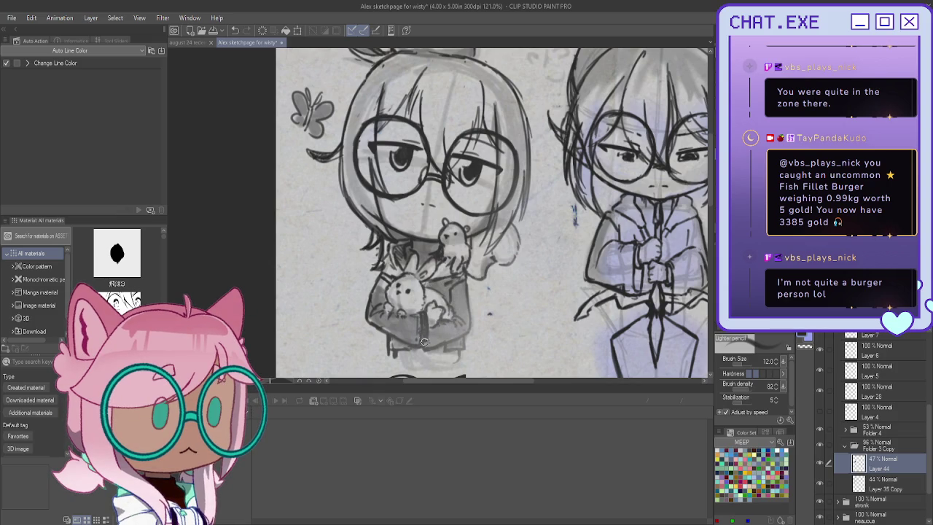
Step: Shade the bird on the chibi's head dark grey across its wing, chest and tail
key(ctrl+minus)
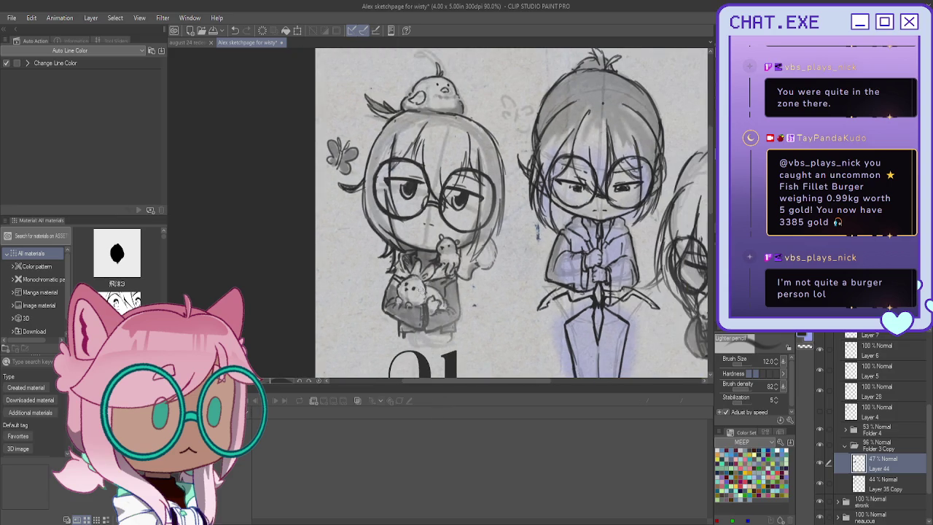
drag(510, 219, 579, 138)
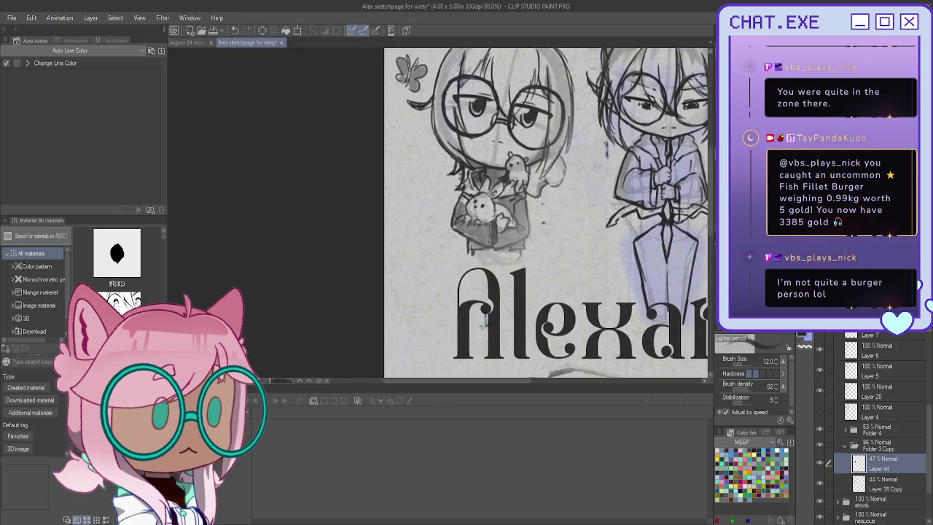
scroll(540, 250, up, 2)
scroll(540, 251, up, 2)
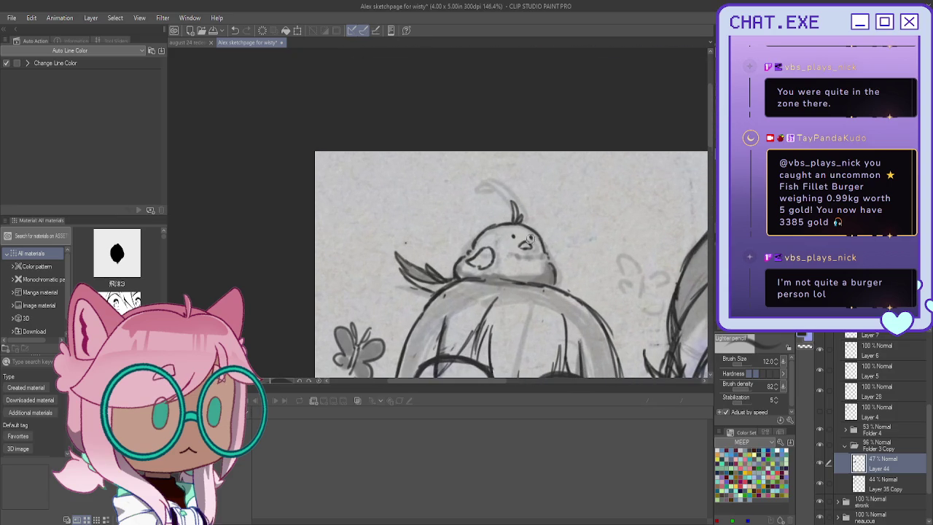
mouse_move(540, 243)
mouse_down()
mouse_move(543, 275)
mouse_move(455, 274)
mouse_move(478, 263)
mouse_move(480, 242)
mouse_move(463, 277)
mouse_up()
mouse_move(483, 240)
mouse_down()
mouse_move(487, 274)
mouse_move(498, 274)
mouse_up()
mouse_move(509, 232)
mouse_down()
mouse_move(513, 273)
mouse_move(527, 234)
mouse_move(493, 231)
mouse_move(523, 242)
mouse_move(519, 216)
mouse_up()
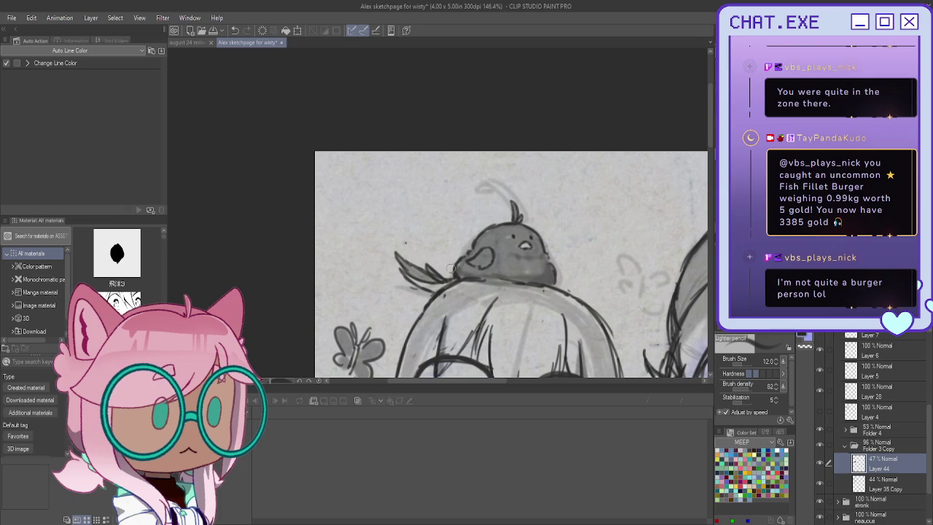
mouse_move(398, 257)
mouse_down()
mouse_move(446, 286)
mouse_move(440, 291)
mouse_up()
scroll(394, 234, down, 2)
scroll(362, 208, down, 2)
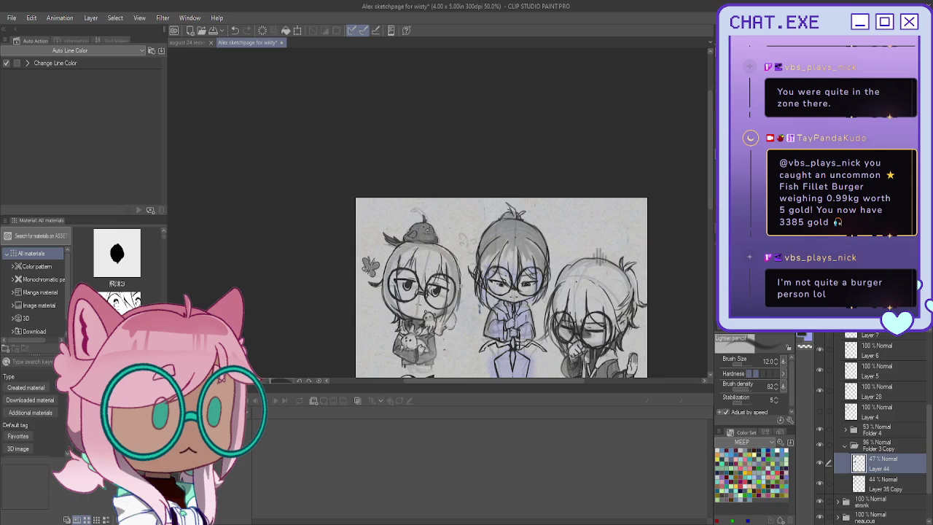
Step: Zoom out to about 40% and centre the full Alexander page, then select the animals folder
drag(437, 306, 470, 167)
drag(517, 211, 518, 217)
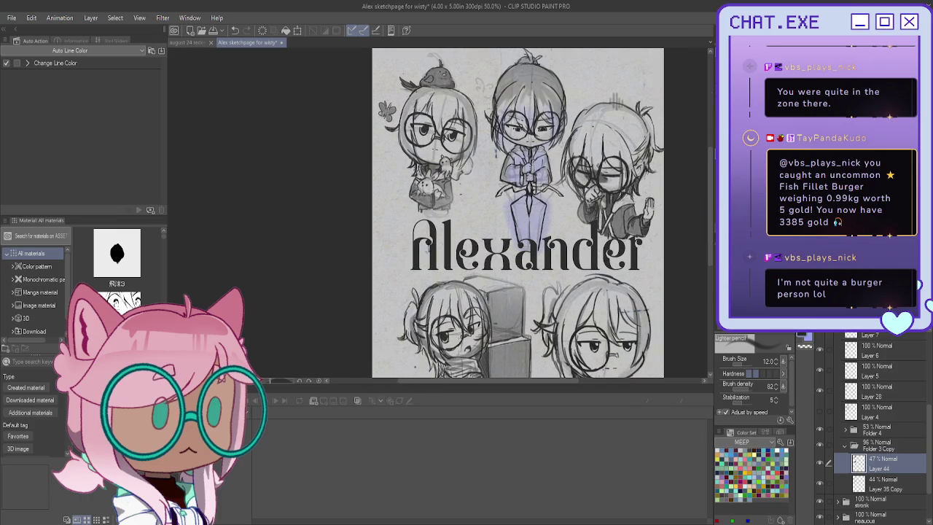
scroll(508, 215, right, 1)
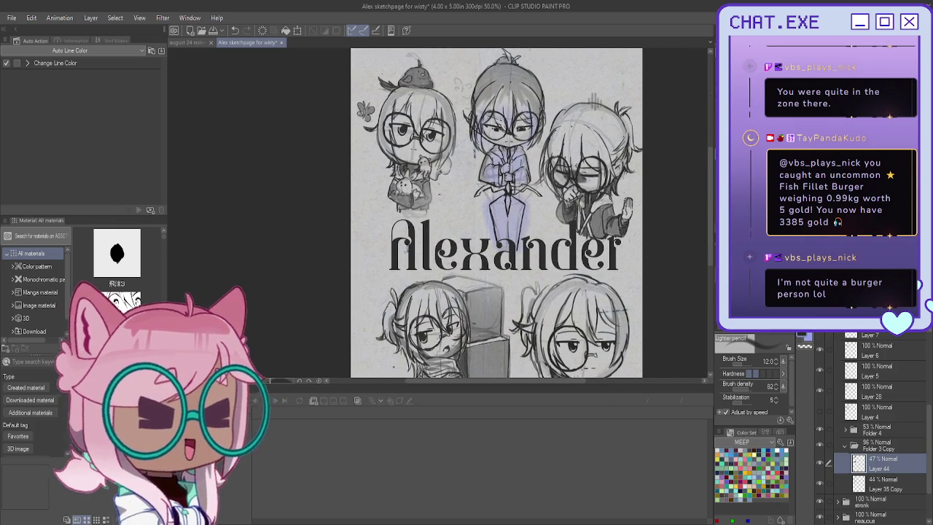
scroll(569, 239, down, 2)
scroll(567, 258, up, 1)
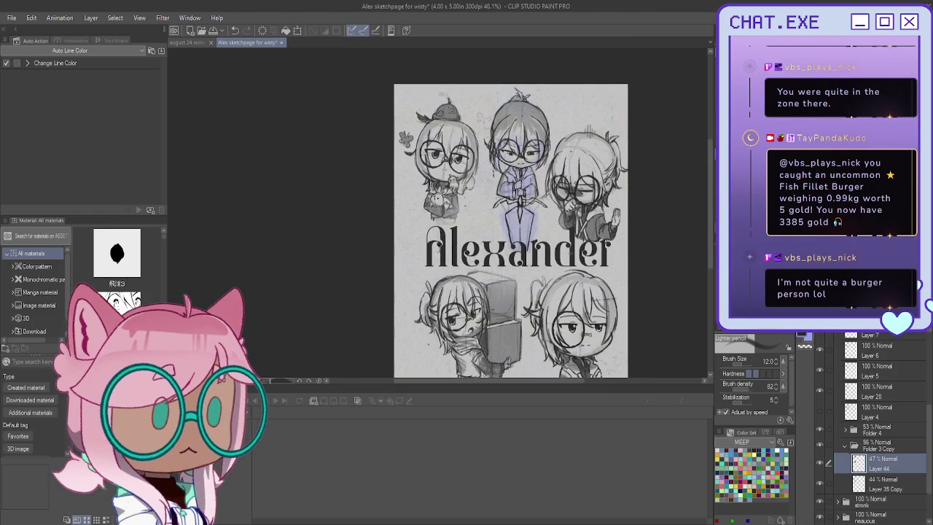
scroll(882, 441, up, 3)
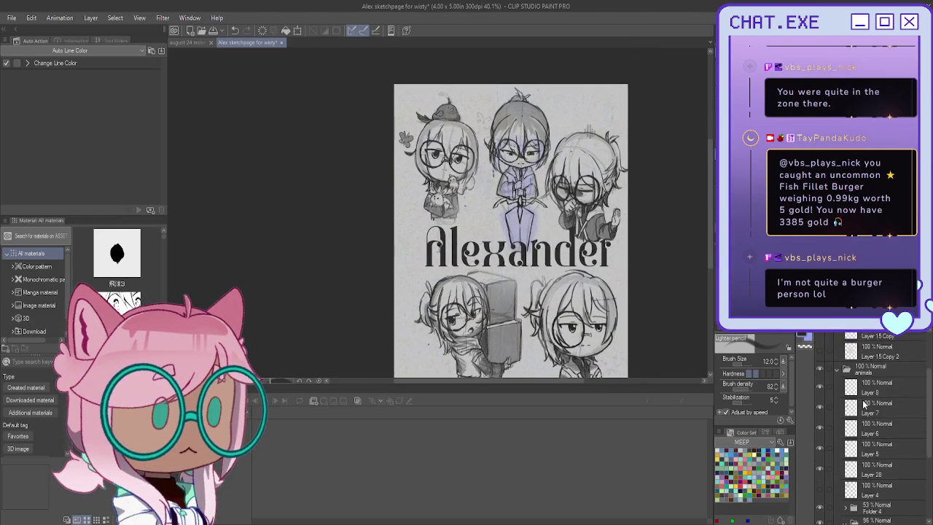
click(875, 436)
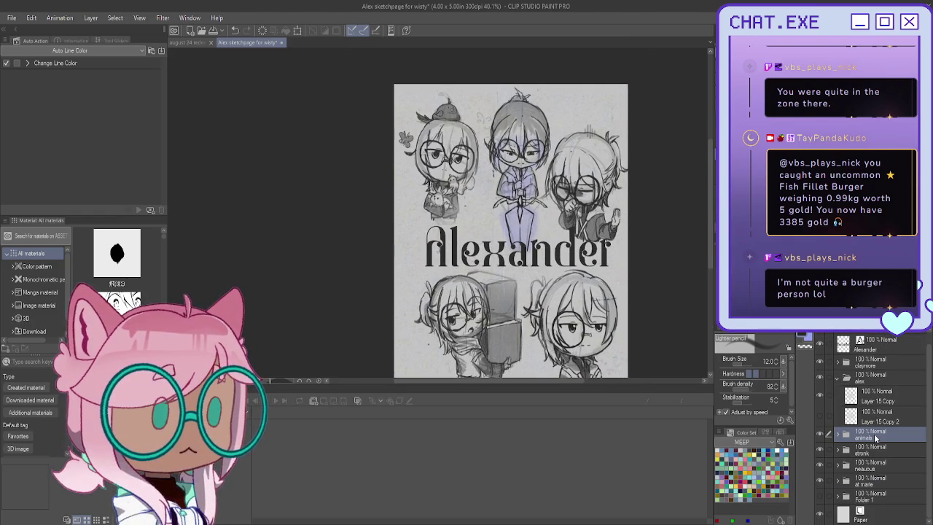
Step: Scale the top-left chibi with its bird and bunny up slightly and reposition it top-left
key(ctrl+t)
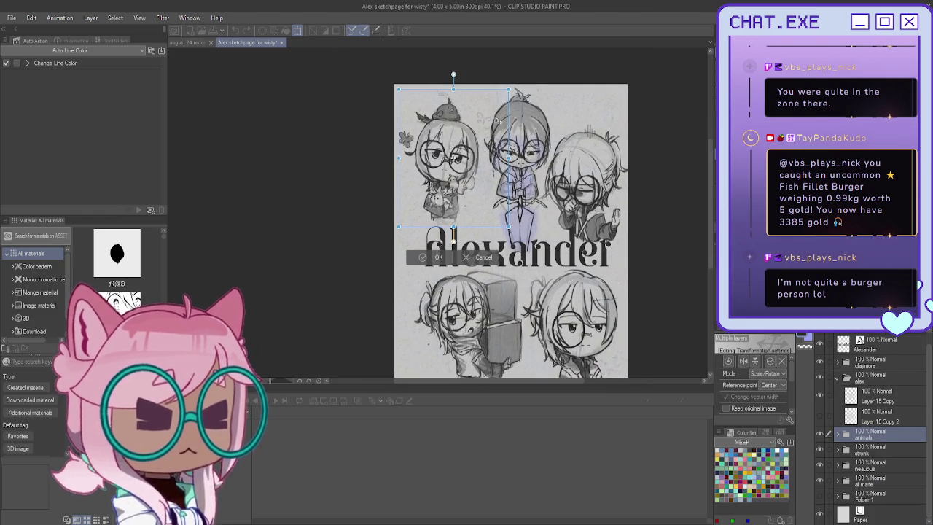
drag(454, 228, 454, 243)
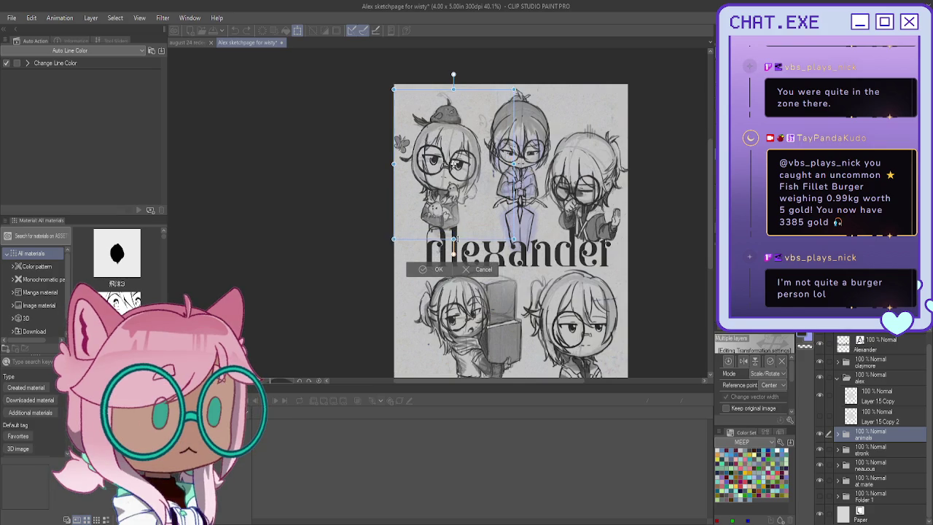
mouse_move(461, 186)
mouse_down()
mouse_move(465, 197)
mouse_move(458, 194)
mouse_move(592, 198)
mouse_up()
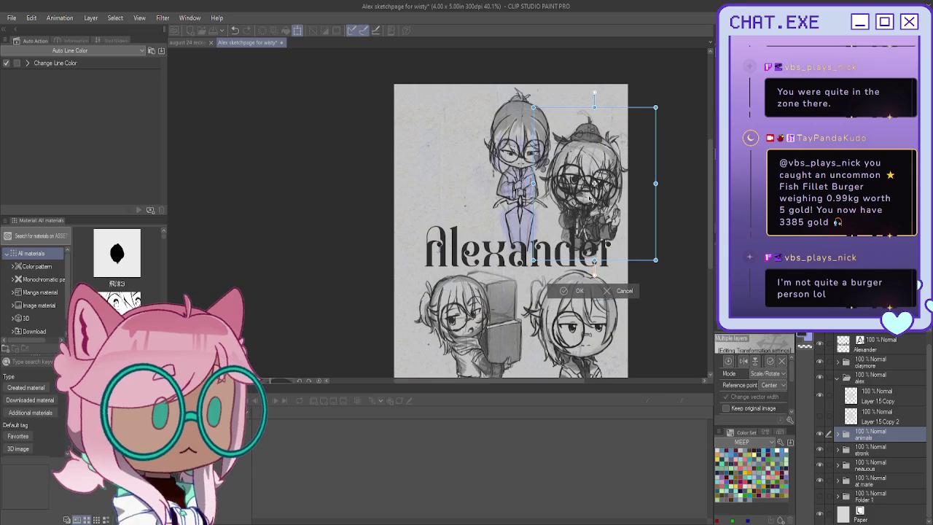
drag(592, 198, 445, 185)
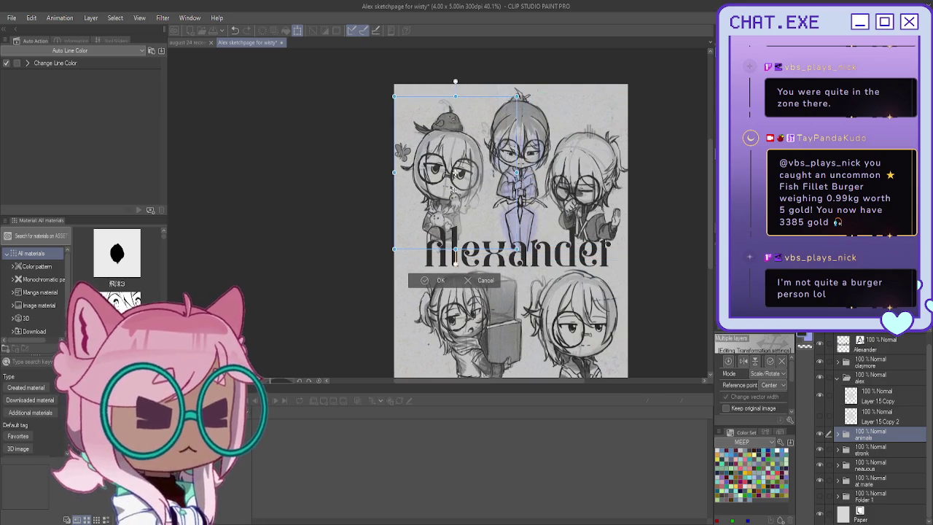
drag(451, 186, 451, 169)
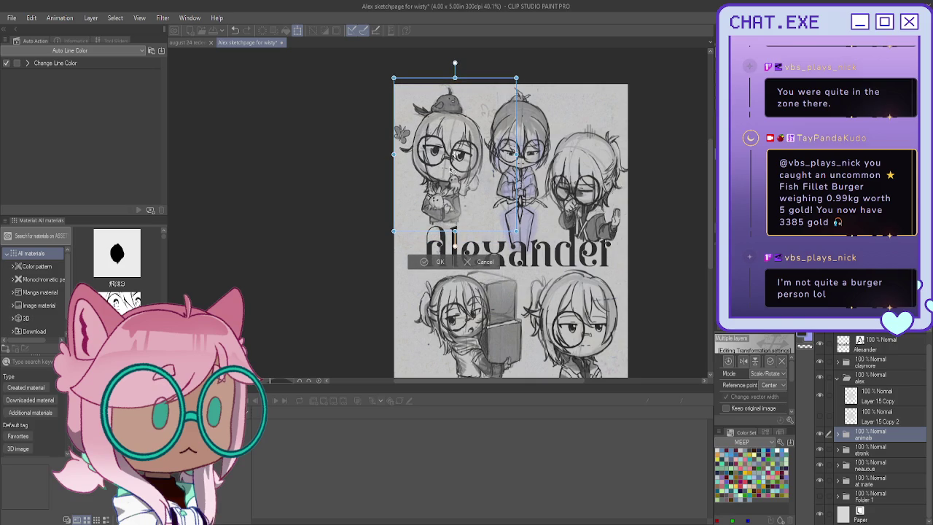
click(426, 262)
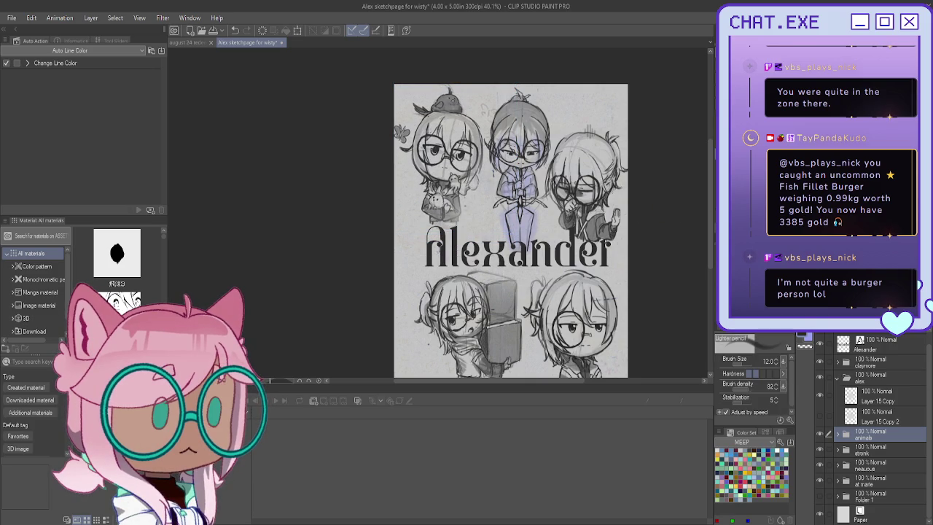
scroll(510, 218, down, 3)
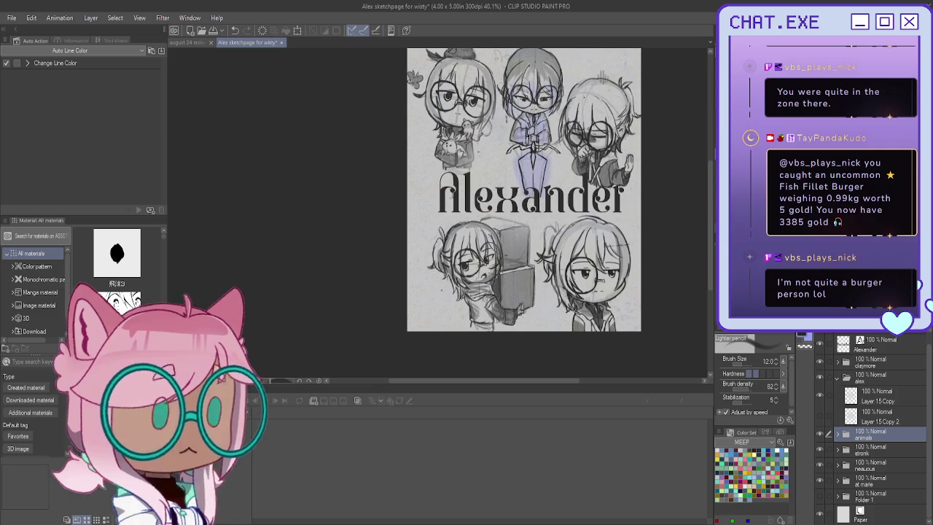
Step: Undo the resize, move the top-left chibi slightly lower, and select Layer 15 Copy
key(ctrl+z)
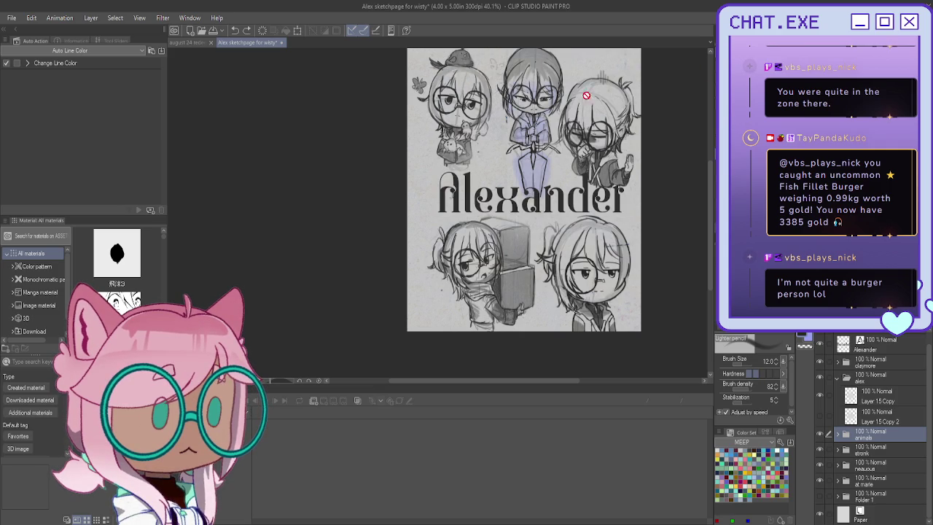
key(k)
drag(677, 115, 676, 128)
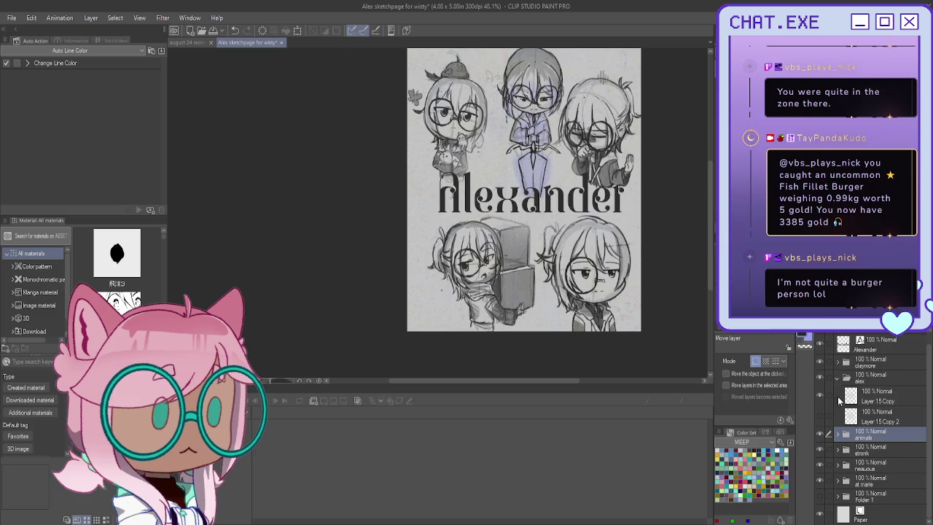
click(894, 401)
Step: Free-transform Layer 15 Copy, widening it both sides and lowering its top edge, then apply
key(ctrl+shift+t)
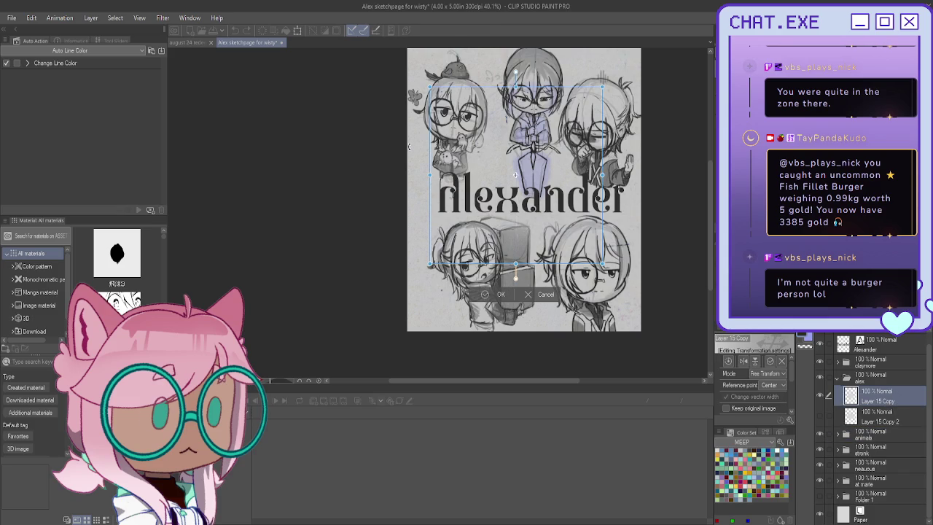
drag(431, 177, 410, 176)
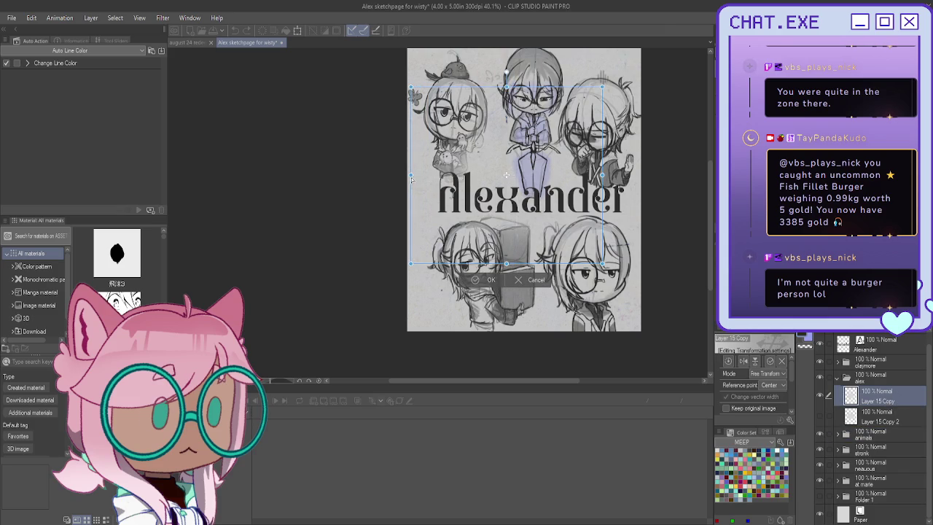
drag(603, 176, 638, 173)
drag(523, 86, 529, 121)
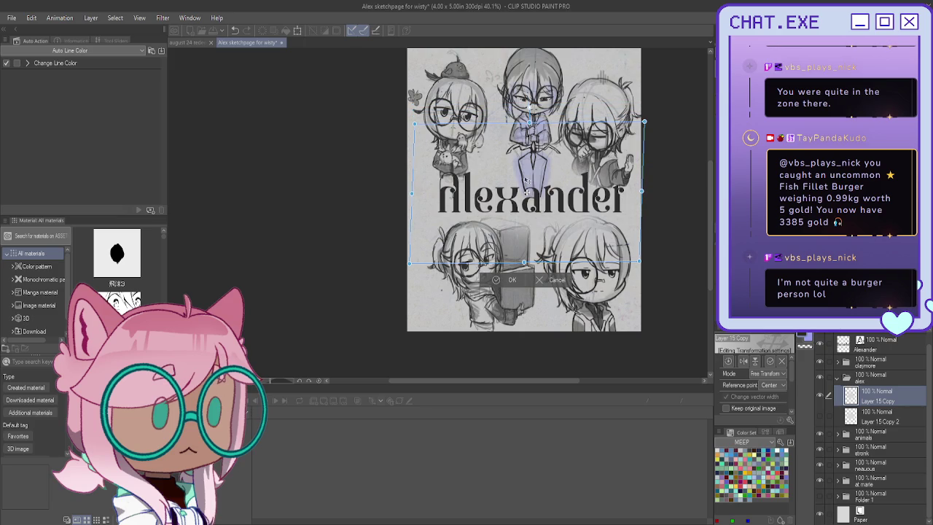
drag(525, 263, 525, 261)
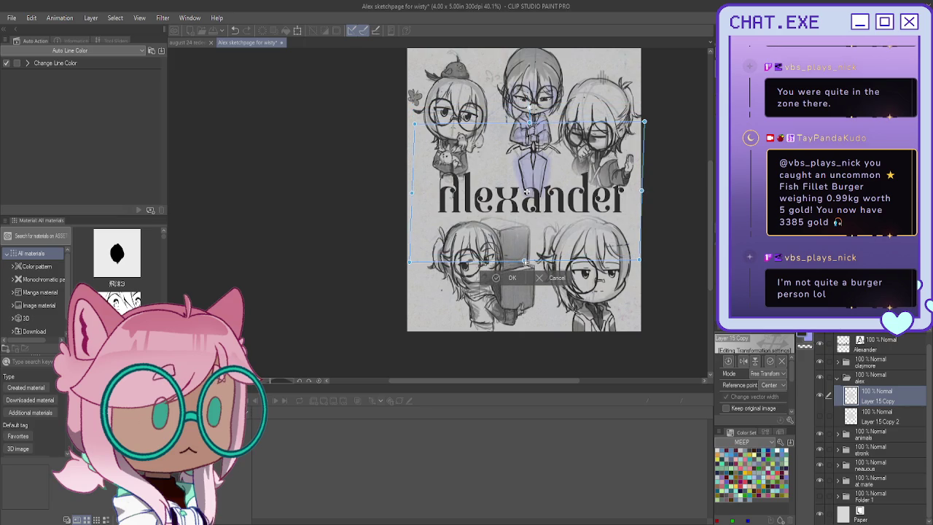
drag(650, 201, 653, 196)
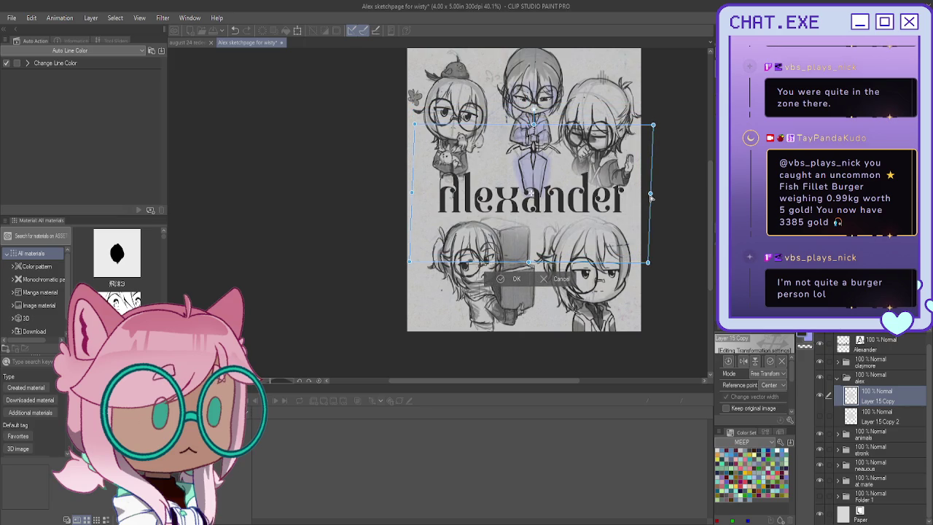
drag(414, 193, 384, 192)
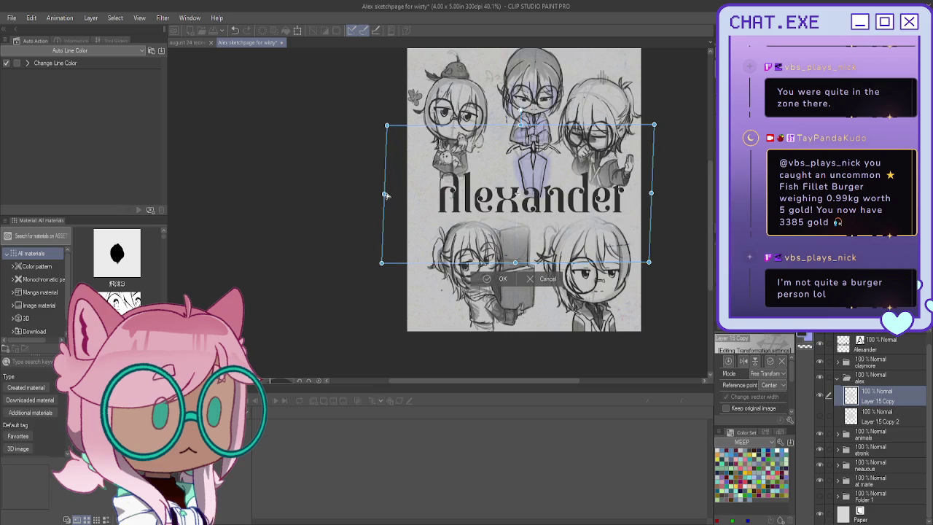
key(Return)
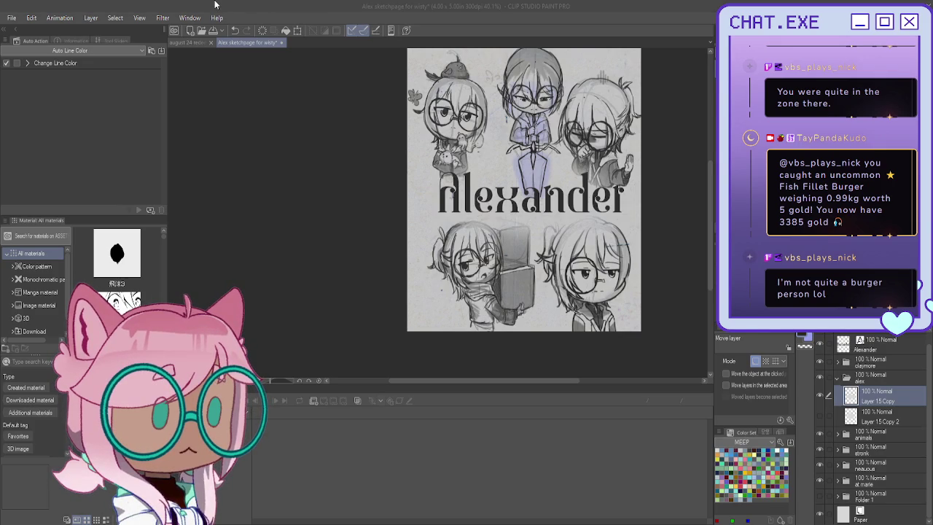
Step: Save the Alexander chibi sketch page, then create a blank A6 300dpi illustration canvas
key(alt+Tab)
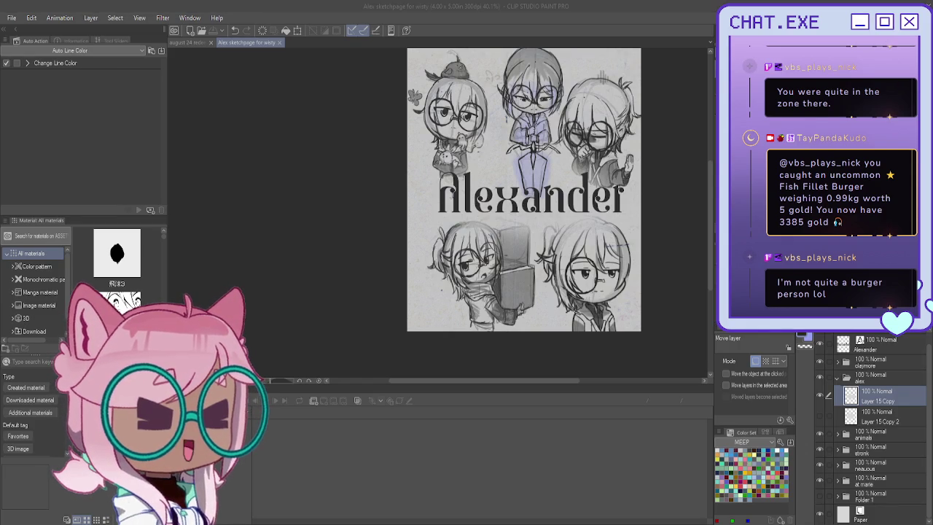
click(33, 86)
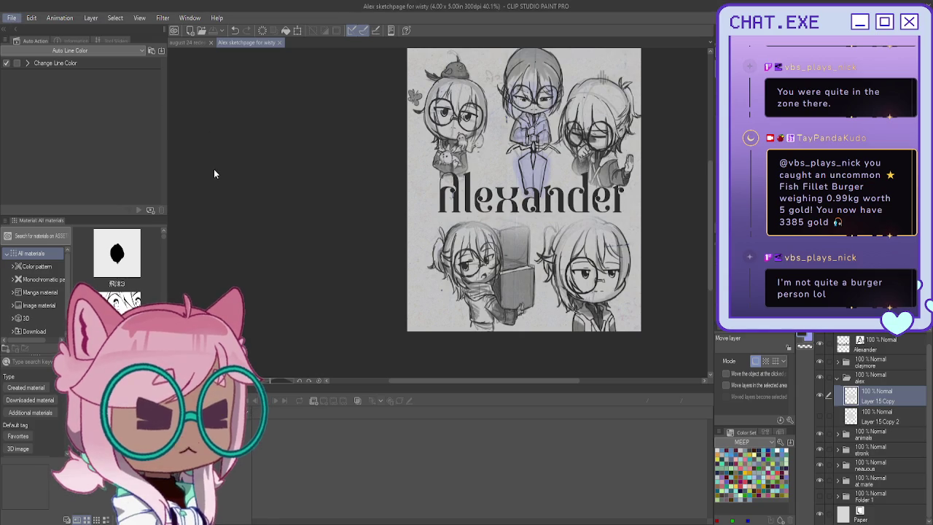
key(alt+Tab)
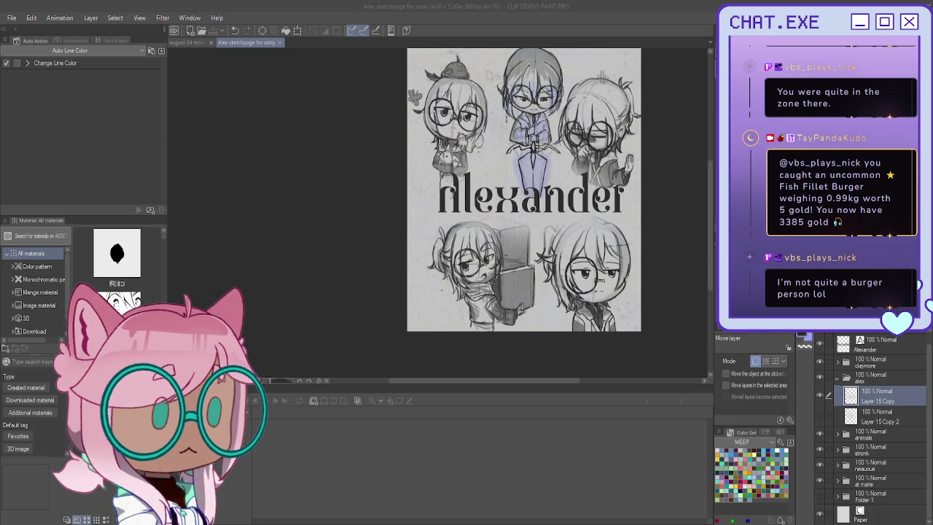
key(alt+Tab)
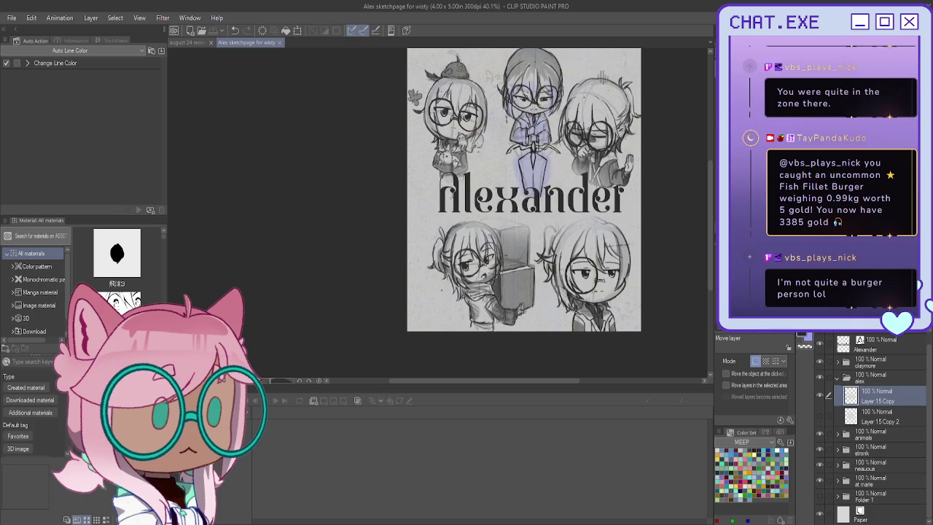
key(alt+Tab)
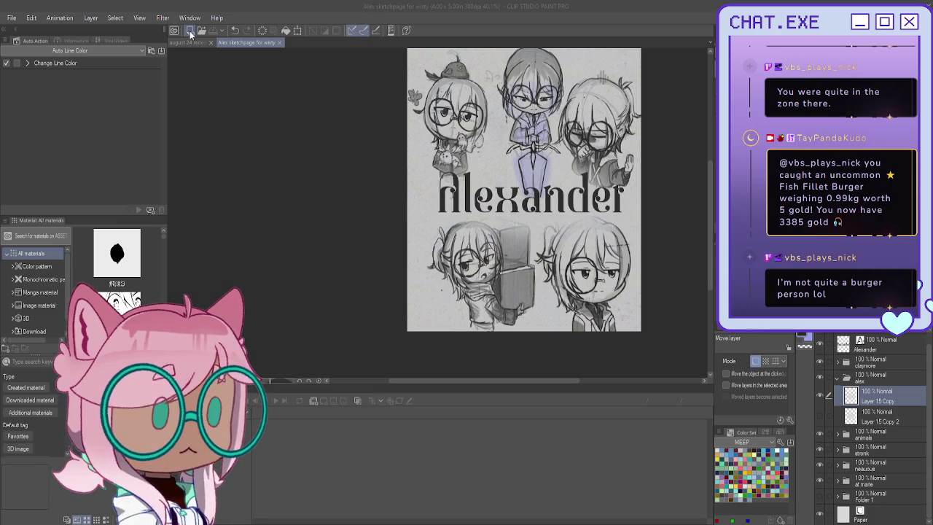
key(ctrl+n)
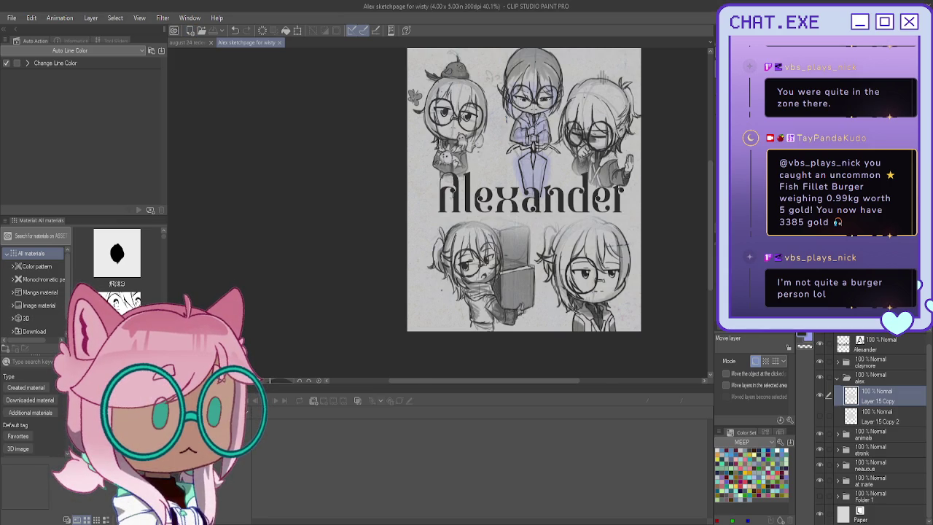
key(Return)
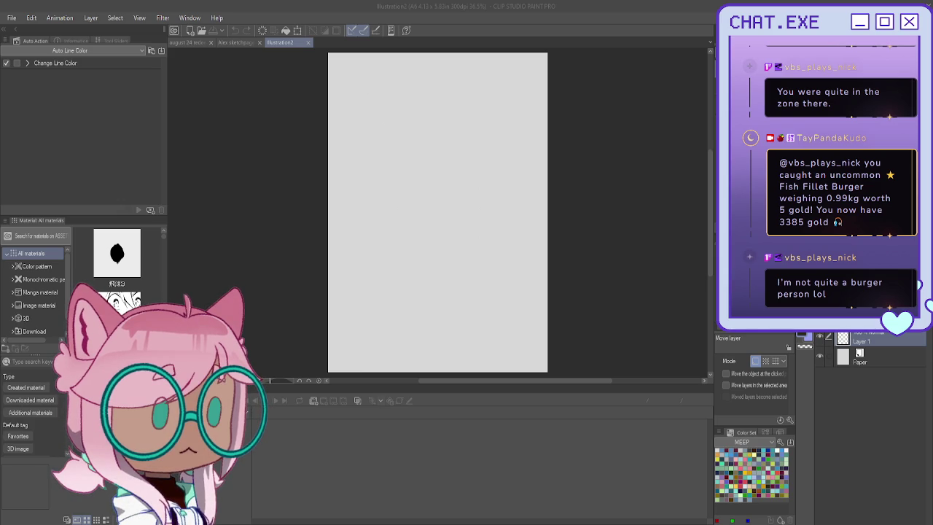
Step: Test the Lighter pencil with a squiggle and a short stroke on the A6 canvas, undoing both
key(p)
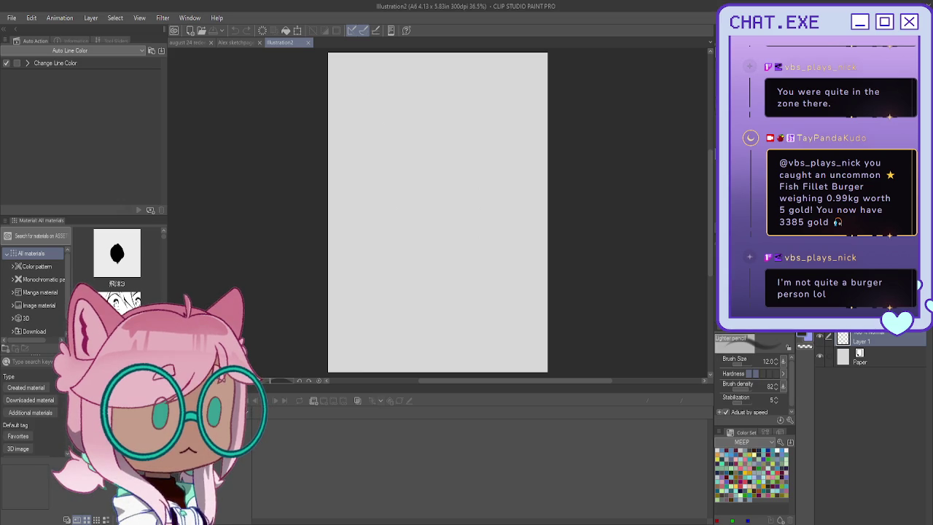
mouse_move(472, 146)
mouse_down()
mouse_move(427, 191)
mouse_move(375, 201)
mouse_up()
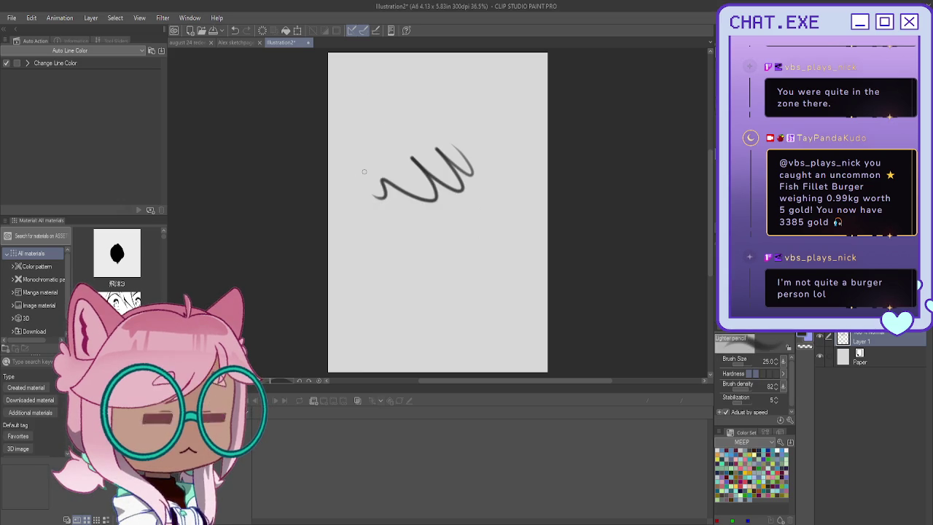
key(ctrl+z)
drag(454, 185, 390, 183)
key(ctrl+z)
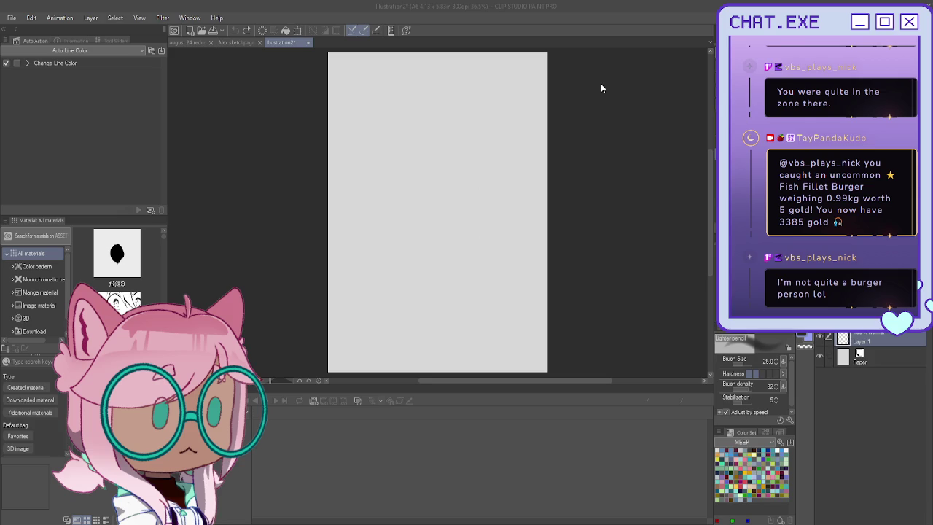
Step: Create a new landscape Postcard canvas at 350 dpi
key(ctrl+n)
key(Return)
scroll(570, 200, down, 1)
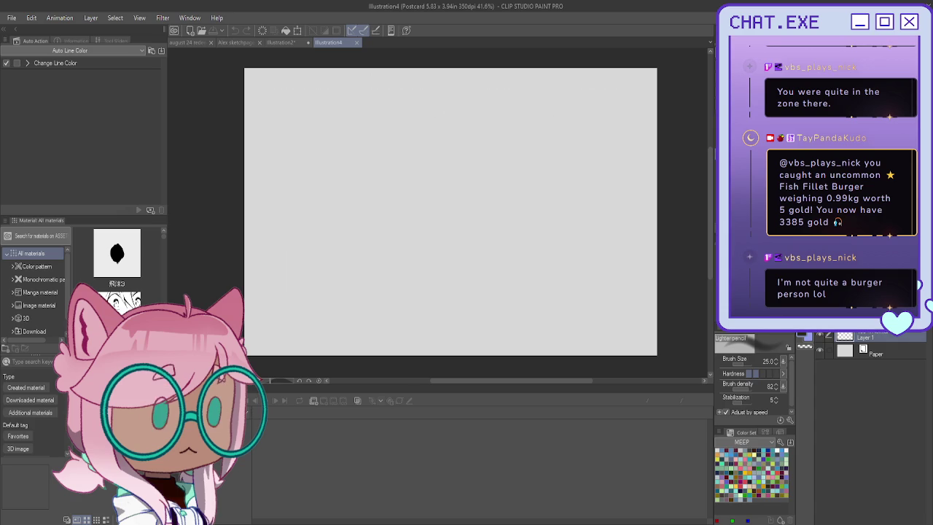
Step: At brush size 40, draw the round head circle with cross guidelines
key(bracketright)
key(bracketright)
mouse_move(469, 110)
mouse_down()
mouse_move(490, 198)
mouse_move(470, 107)
mouse_move(430, 123)
mouse_move(435, 194)
mouse_move(493, 197)
mouse_move(474, 207)
mouse_move(430, 191)
mouse_up()
mouse_move(417, 145)
mouse_down()
mouse_move(426, 177)
mouse_move(430, 115)
mouse_move(492, 108)
mouse_up()
mouse_move(511, 146)
mouse_down()
mouse_move(444, 111)
mouse_move(420, 166)
mouse_up()
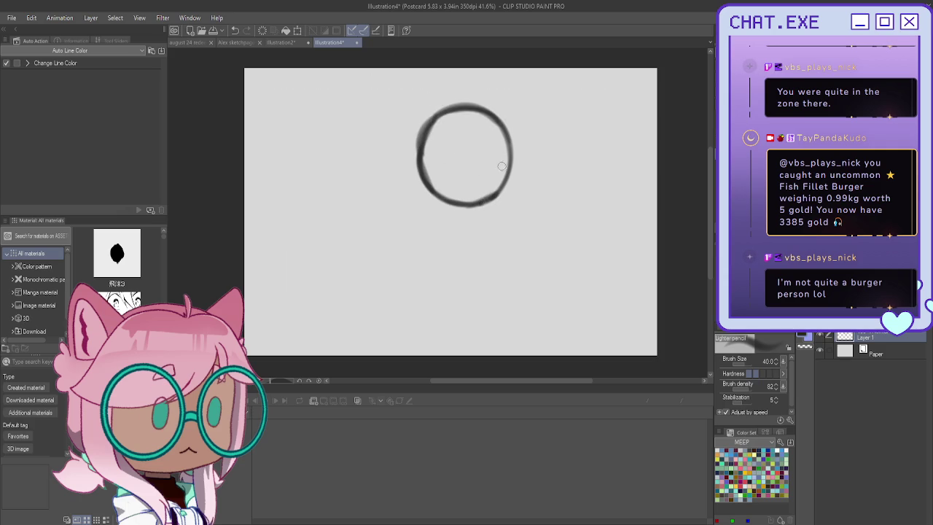
drag(500, 178, 447, 158)
key(ctrl+z)
mouse_move(502, 181)
mouse_down()
mouse_move(430, 150)
mouse_move(510, 178)
mouse_up()
mouse_move(479, 109)
mouse_down()
mouse_move(450, 195)
mouse_move(452, 188)
mouse_up()
mouse_move(465, 140)
mouse_down()
mouse_move(450, 200)
mouse_move(423, 148)
mouse_move(510, 181)
mouse_up()
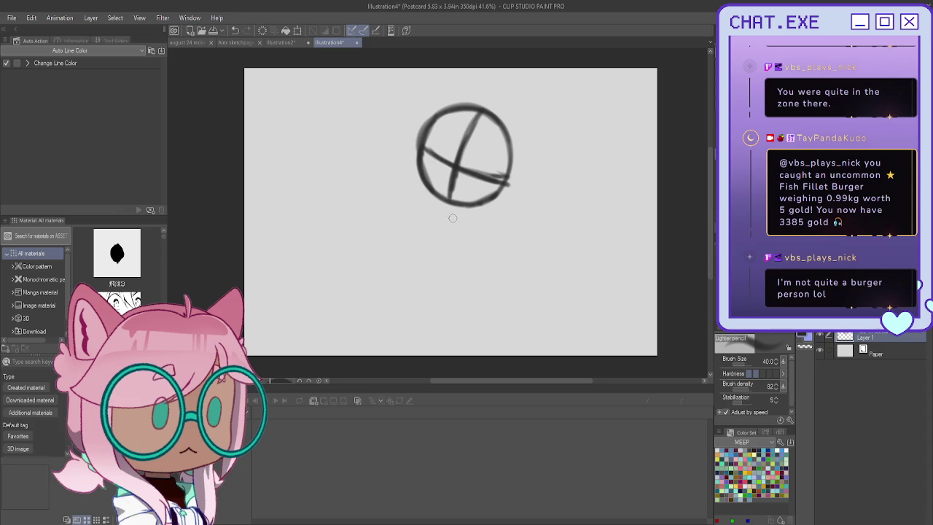
Step: Drop a stray stroke below the head and rescale the head sketch with Ctrl+T
drag(449, 225, 449, 252)
key(ctrl+z)
key(ctrl+t)
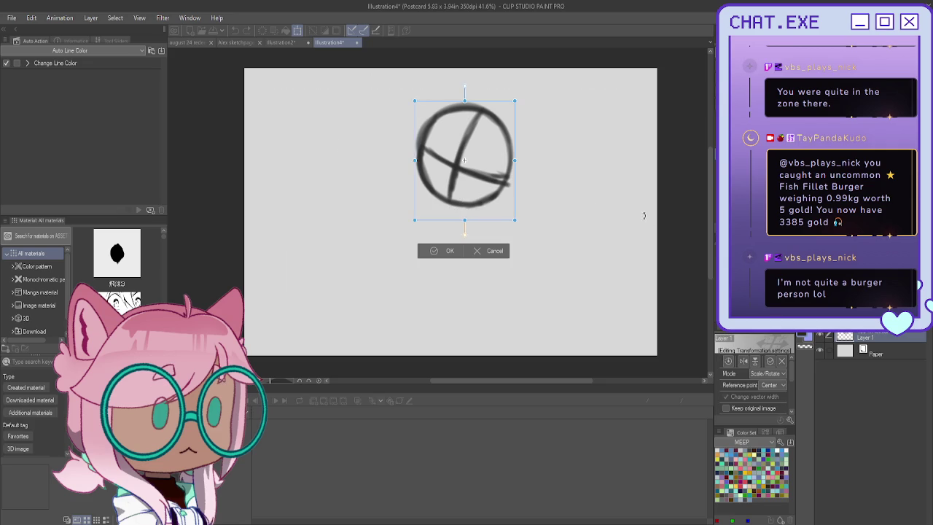
key(Return)
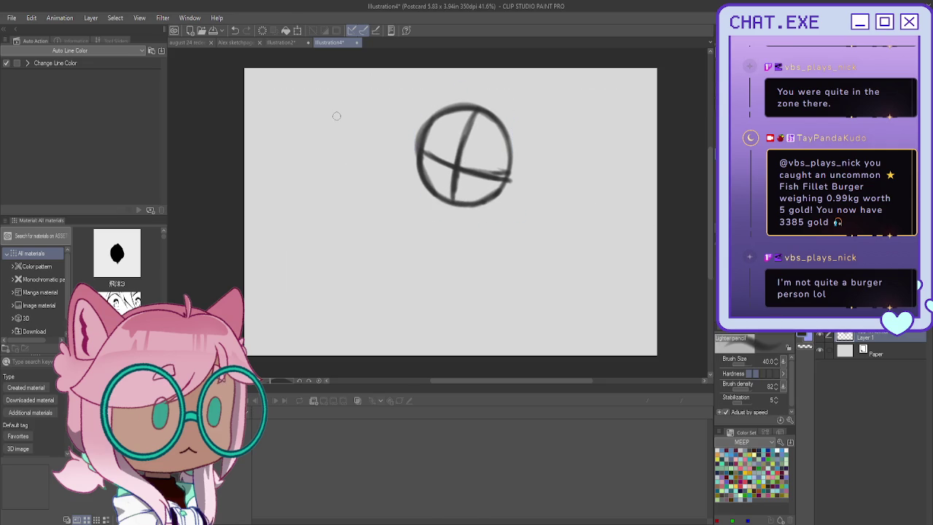
Step: Outline the boxy torso with shoulders and sides beneath the head
drag(487, 210, 425, 206)
key(ctrl+z)
mouse_move(482, 231)
mouse_down()
mouse_move(428, 214)
mouse_move(438, 287)
mouse_up()
drag(482, 232, 483, 289)
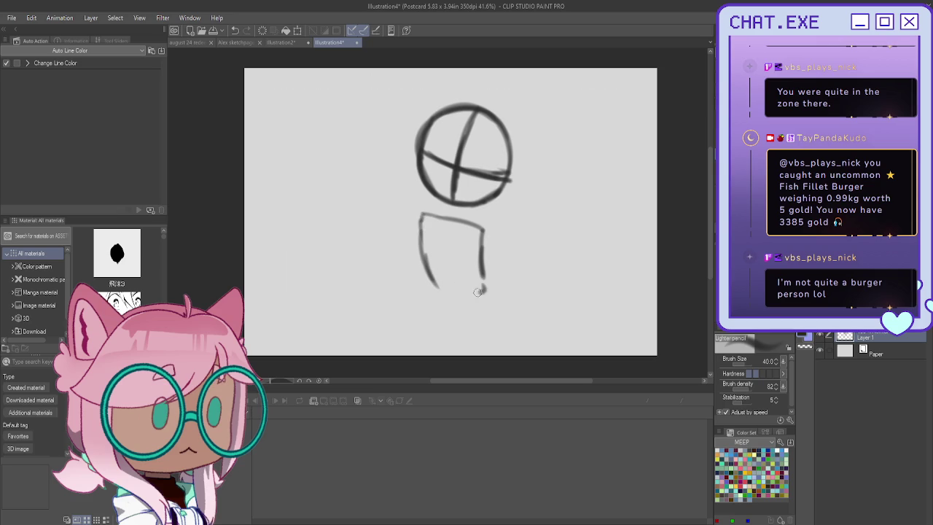
mouse_move(482, 228)
mouse_down()
mouse_move(431, 286)
mouse_move(462, 298)
mouse_move(470, 257)
mouse_move(493, 249)
mouse_move(480, 278)
mouse_move(457, 220)
mouse_move(414, 214)
mouse_up()
mouse_move(481, 235)
mouse_down()
mouse_move(481, 269)
mouse_move(474, 236)
mouse_move(426, 215)
mouse_move(482, 272)
mouse_move(487, 256)
mouse_move(481, 271)
mouse_move(421, 216)
mouse_move(476, 229)
mouse_move(451, 202)
mouse_move(428, 214)
mouse_move(469, 223)
mouse_up()
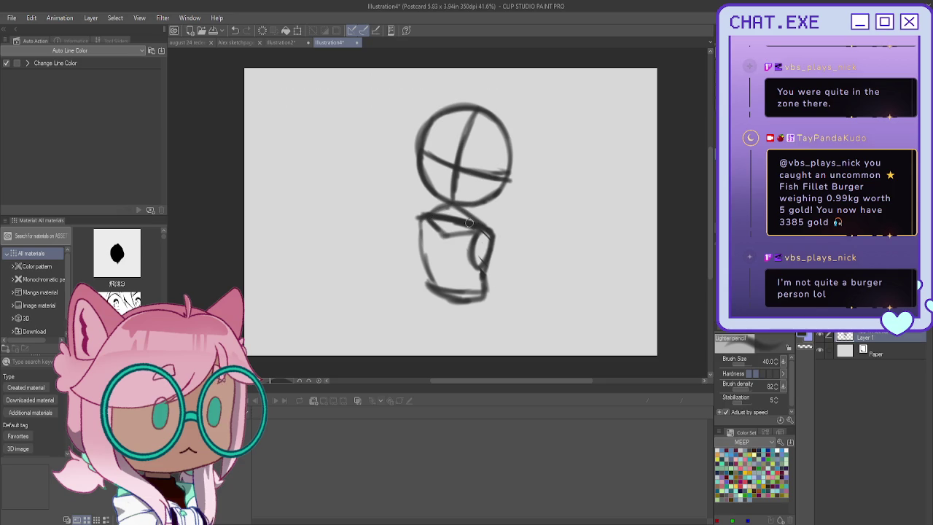
Step: Darken the torso's sides and curved bottom edge, then add a new Layer 2
drag(425, 220, 429, 286)
mouse_move(487, 262)
mouse_down()
mouse_move(490, 295)
mouse_move(442, 307)
mouse_up()
mouse_move(428, 267)
mouse_down()
mouse_move(431, 293)
mouse_move(458, 318)
mouse_move(493, 302)
mouse_up()
drag(435, 294, 461, 320)
drag(421, 217, 436, 307)
key(ctrl+shift+n)
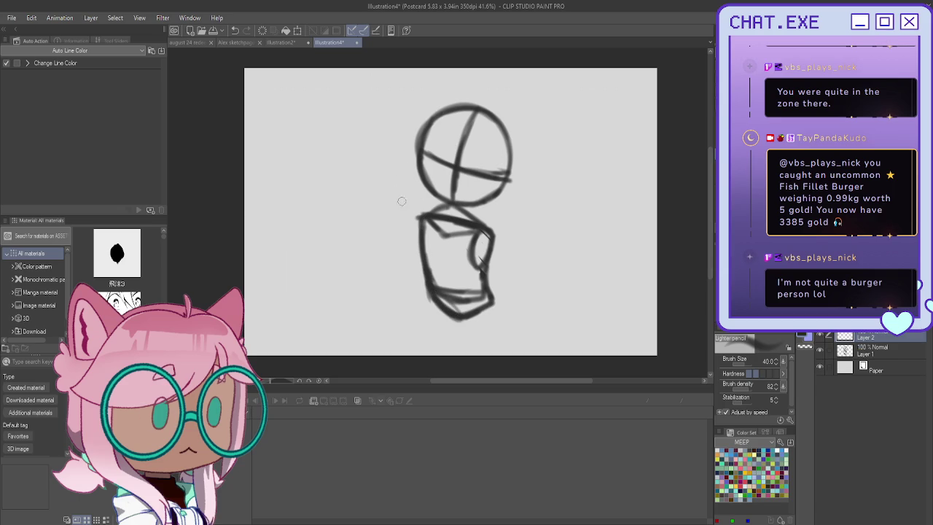
Step: Fade the rough figure layer to 34% opacity and go back to drawing on Layer 2
mouse_move(406, 212)
mouse_down()
mouse_move(388, 210)
mouse_move(419, 219)
mouse_up()
click(875, 347)
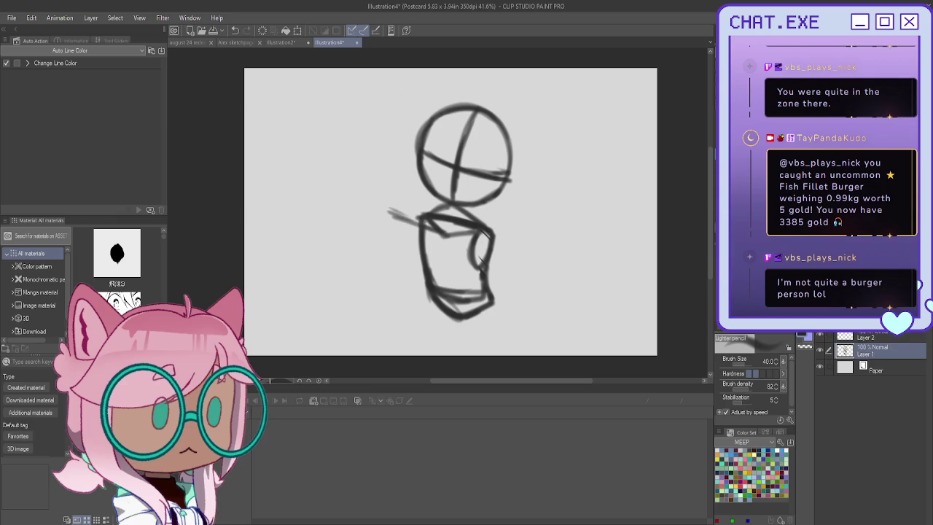
click(864, 337)
Step: Draw a dark pencil cube with a top face held in front of the torso
mouse_move(388, 213)
mouse_down()
mouse_move(438, 233)
mouse_move(441, 288)
mouse_move(401, 291)
mouse_up()
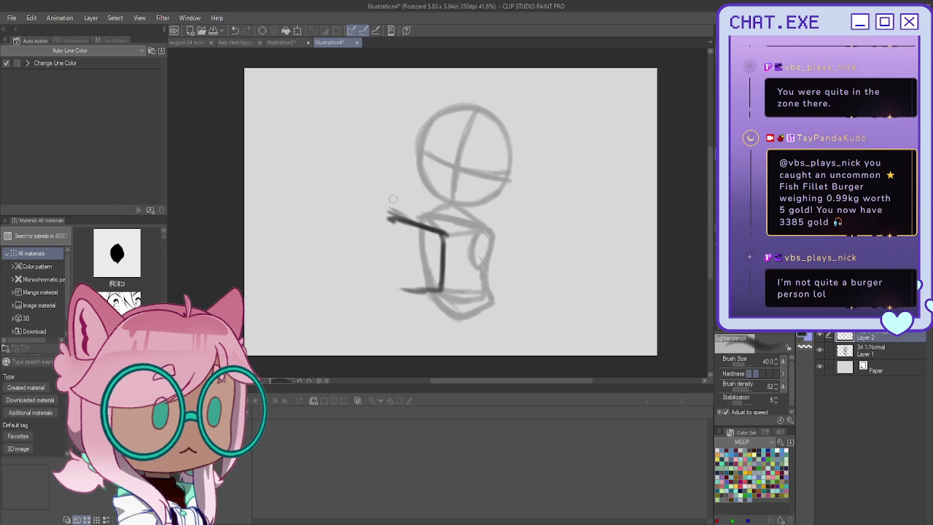
mouse_move(391, 220)
mouse_down()
mouse_move(357, 221)
mouse_move(364, 275)
mouse_up()
drag(363, 235, 362, 283)
mouse_move(442, 288)
mouse_down()
mouse_move(401, 296)
mouse_move(362, 277)
mouse_move(403, 297)
mouse_up()
mouse_move(443, 233)
mouse_down()
mouse_move(420, 237)
mouse_move(406, 290)
mouse_up()
mouse_move(419, 242)
mouse_down()
mouse_move(371, 227)
mouse_move(406, 244)
mouse_move(404, 290)
mouse_move(441, 288)
mouse_move(404, 296)
mouse_up()
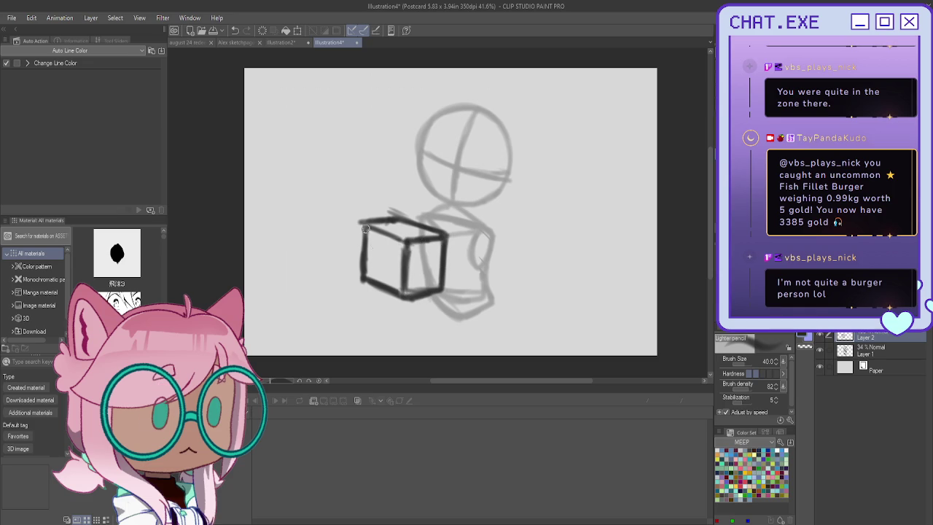
drag(359, 230, 358, 283)
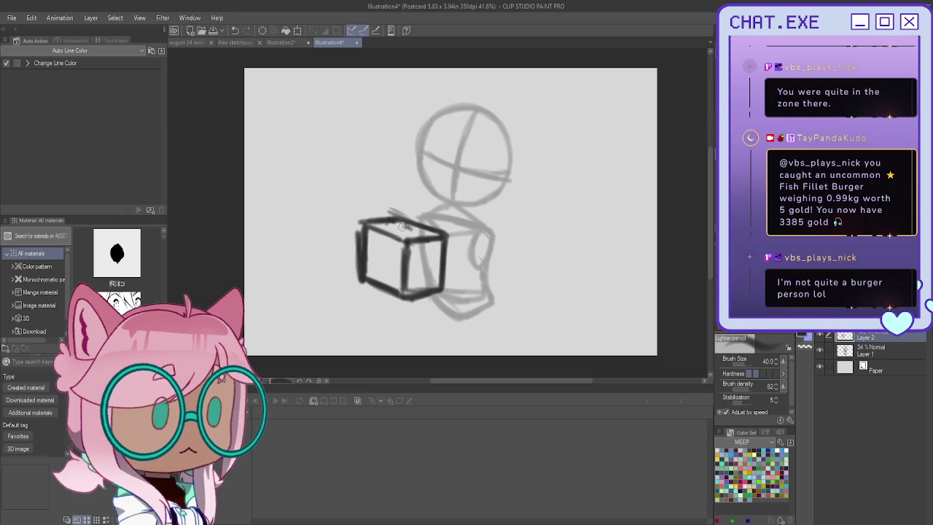